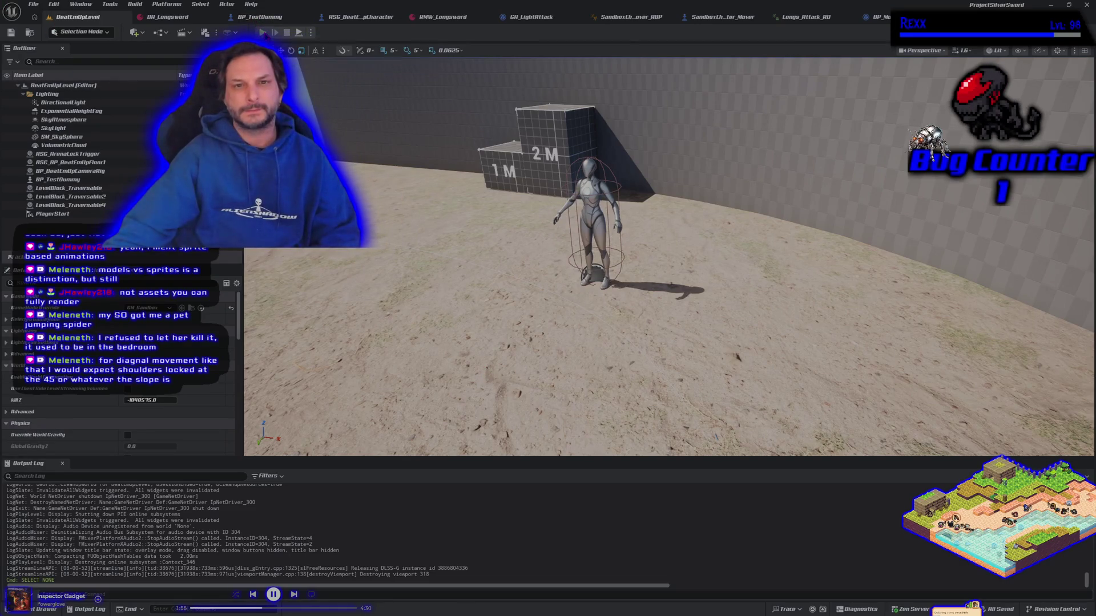
Step: Playtest the level fullscreen, running the longsword mannequin around with WASD, then stop
key(alt+p)
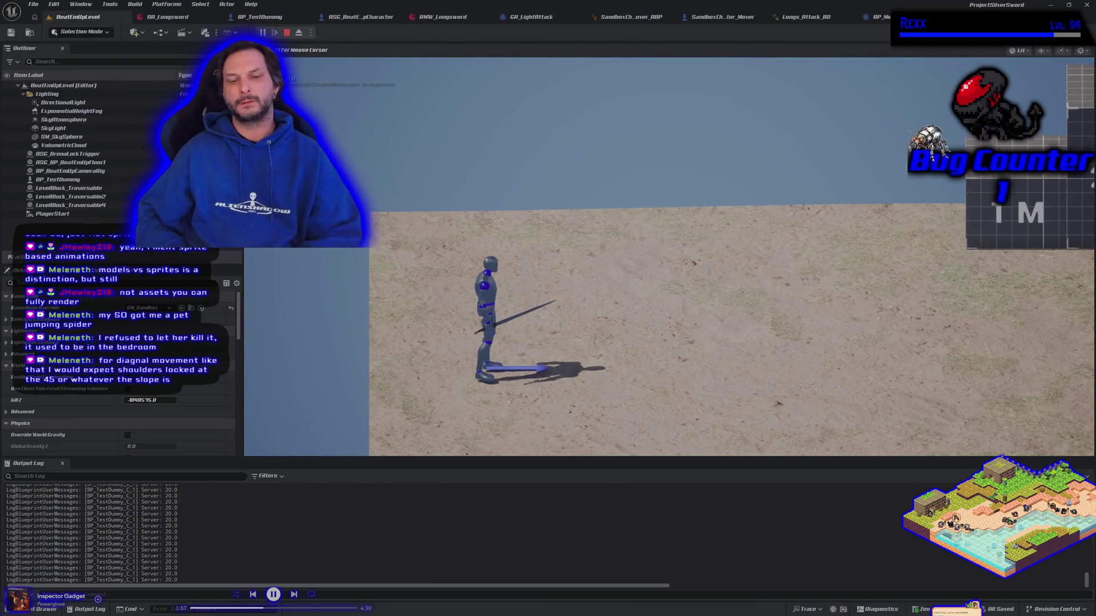
key(F11)
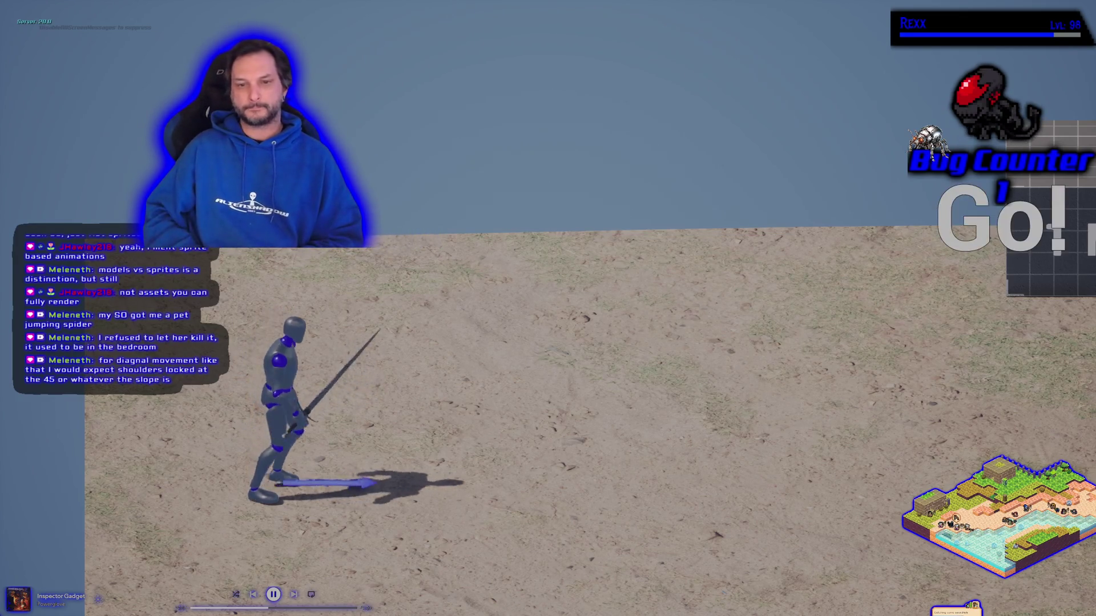
key(d)
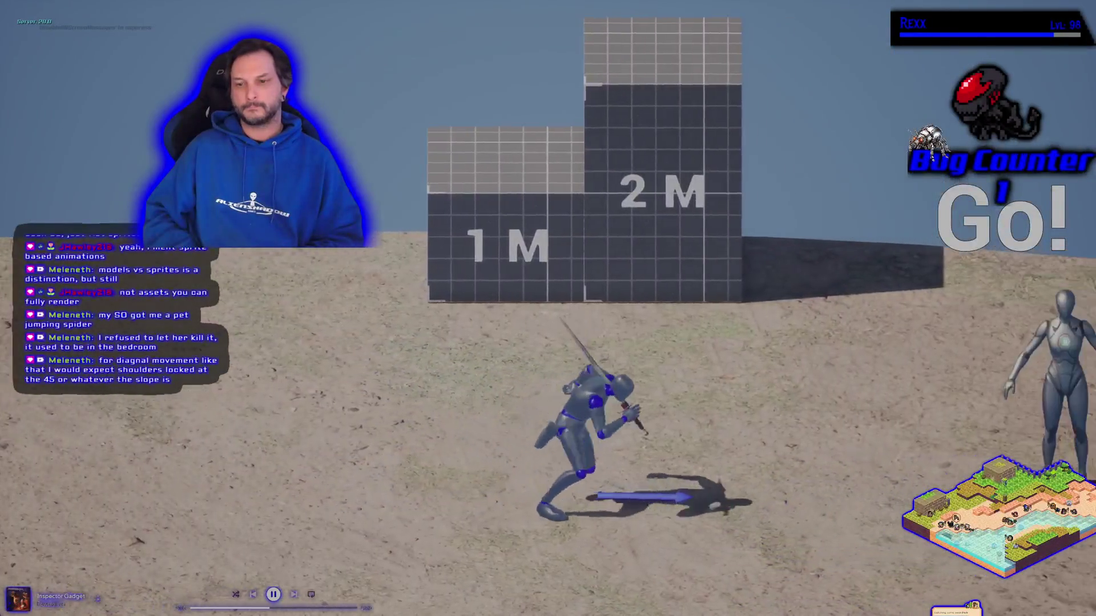
key(s)
key(w)
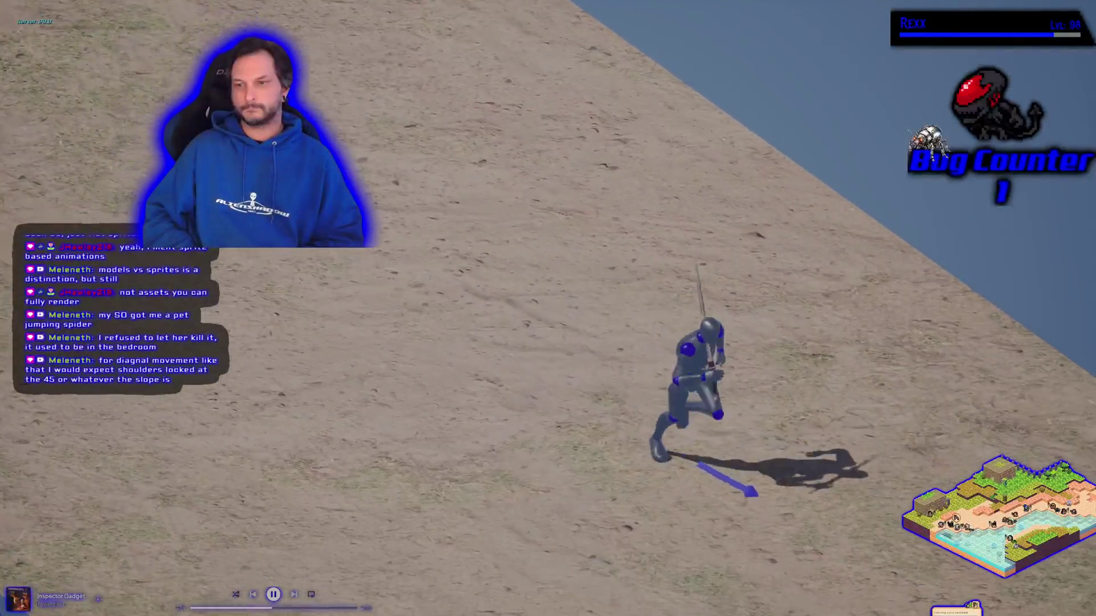
key(a)
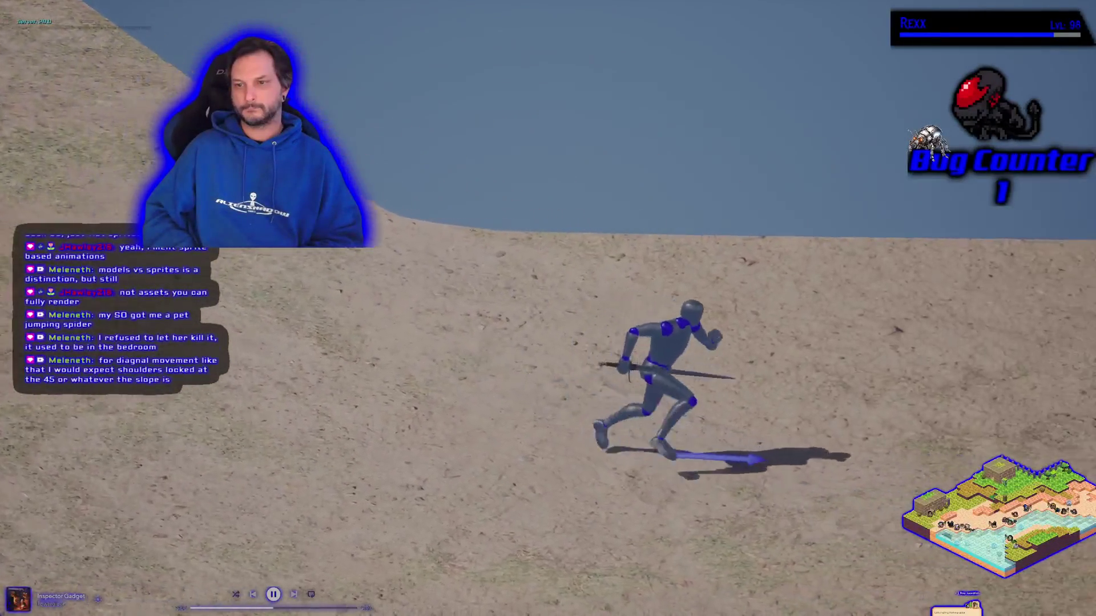
key(d)
key(d)
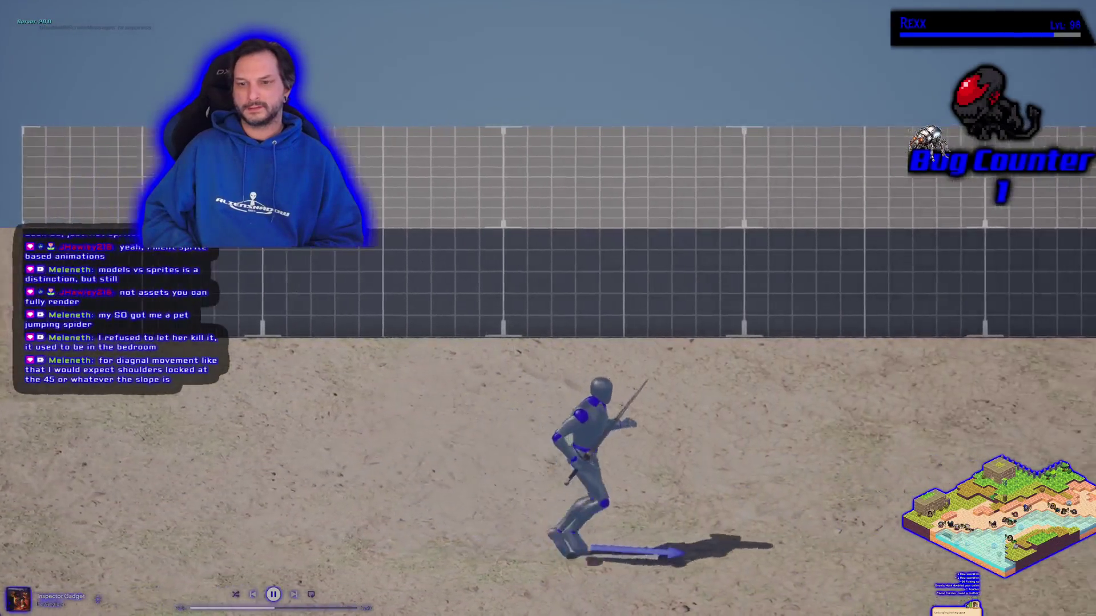
key(a)
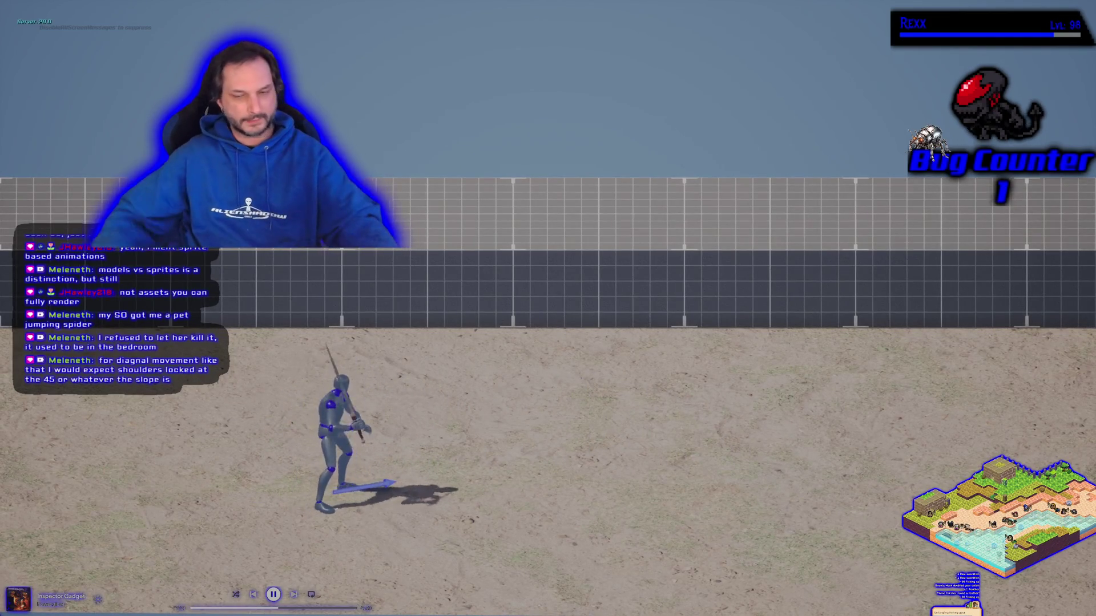
key(Escape)
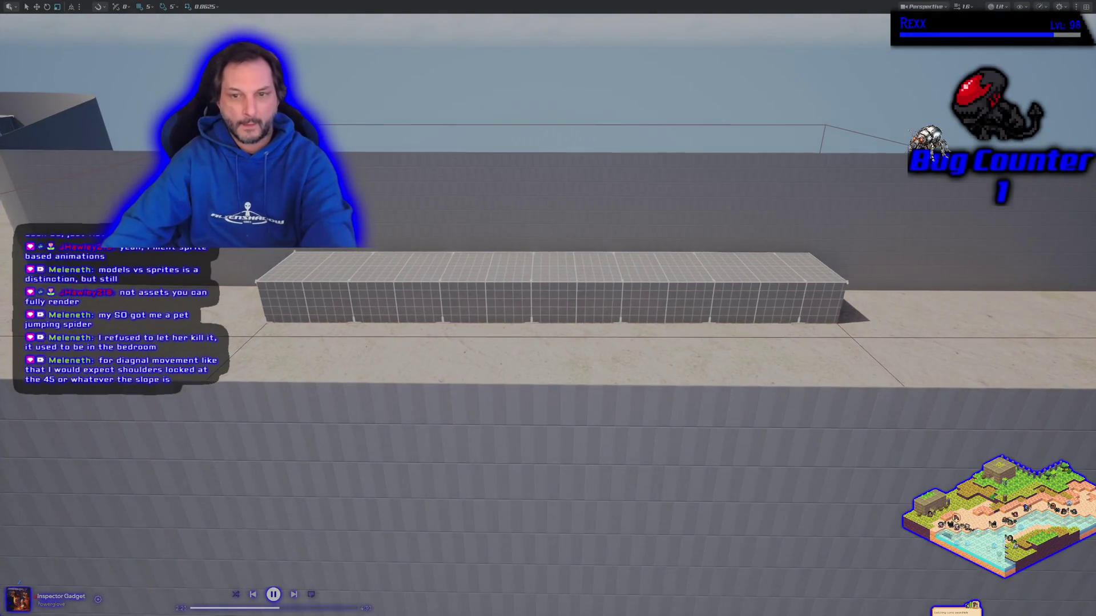
Step: Restore the editor layout, check the Longs_Attack_AB animation, then start a new BeatEmUpLevel playtest
right_click(186, 248)
key(Escape)
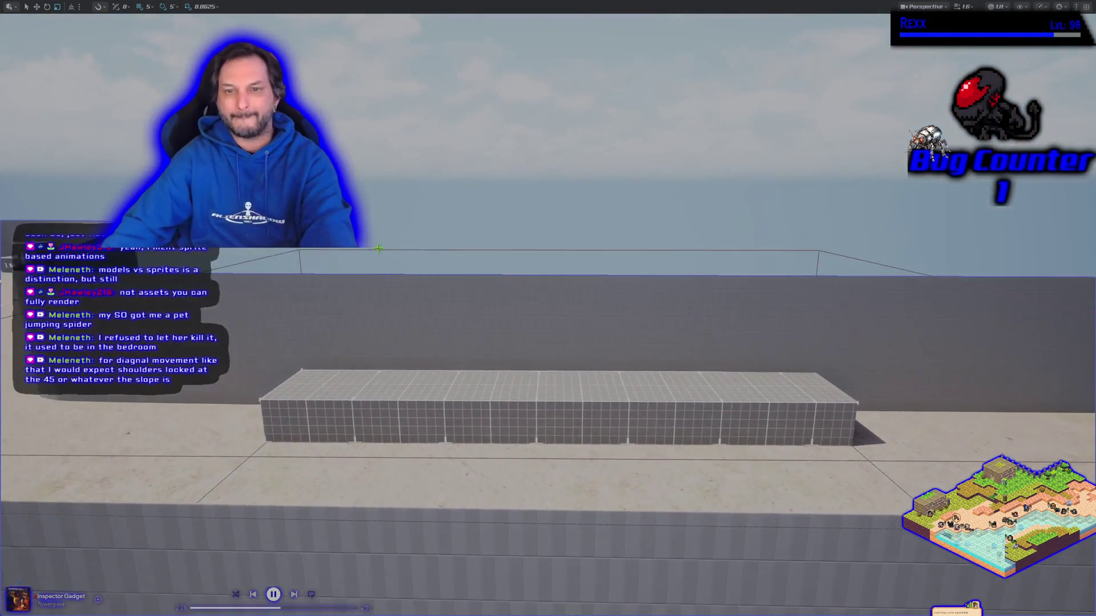
key(F11)
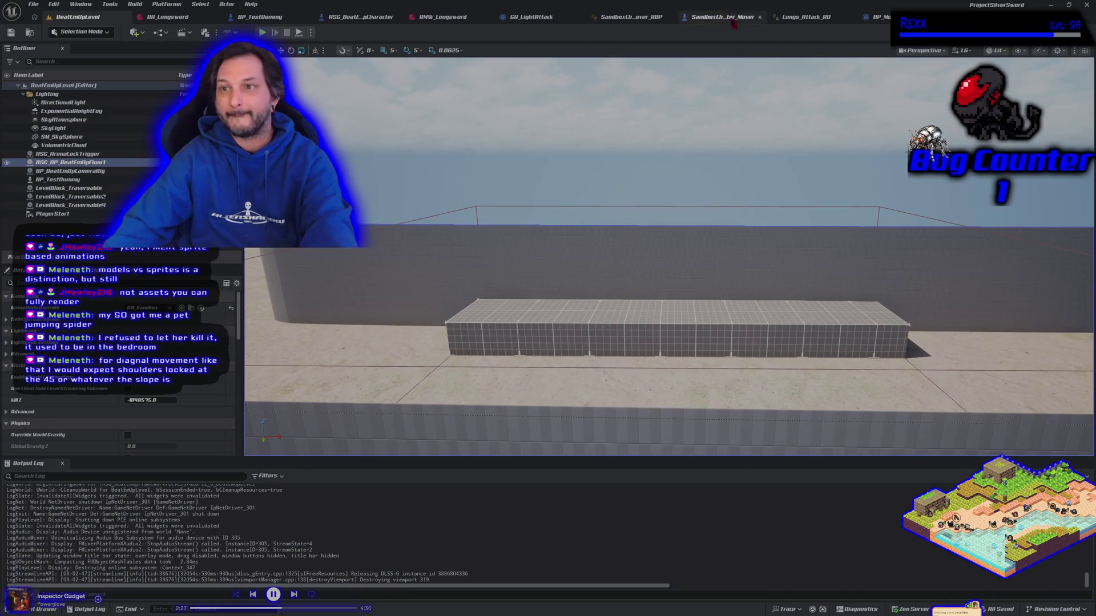
click(808, 20)
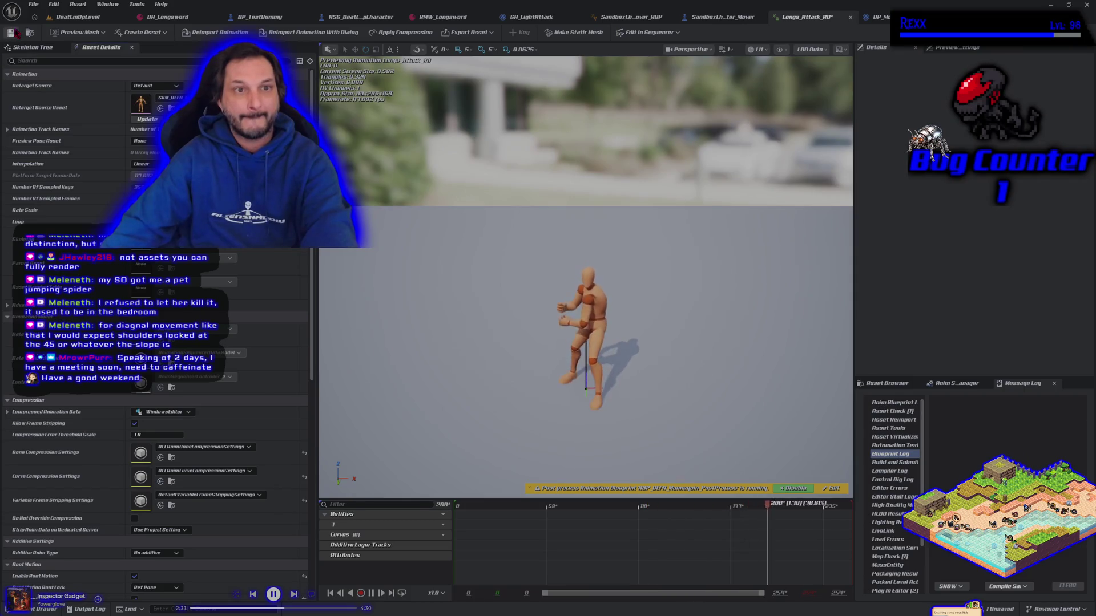
click(67, 23)
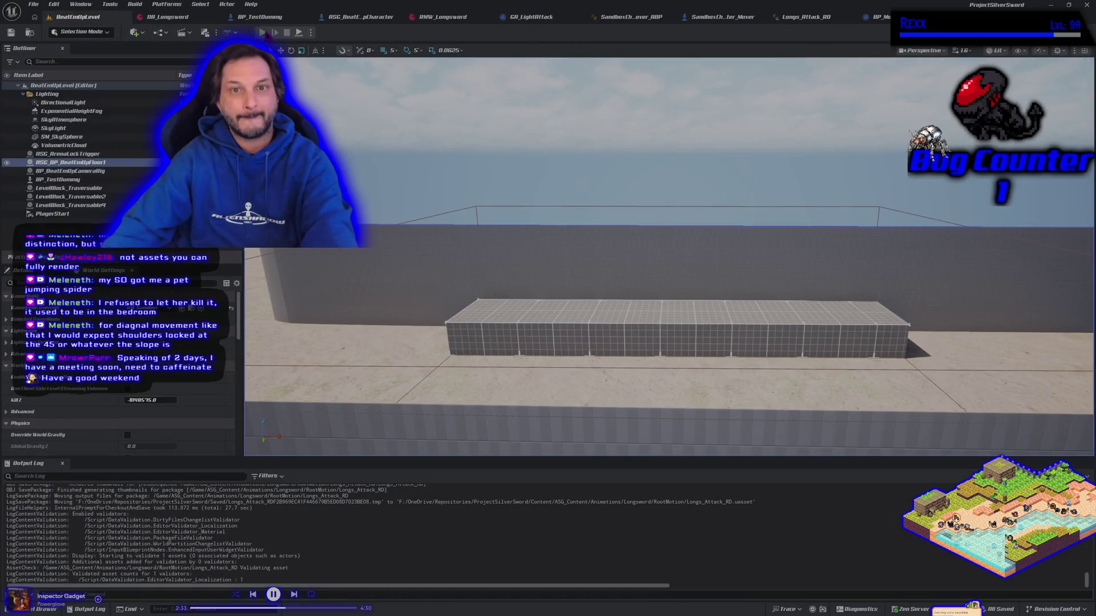
click(262, 33)
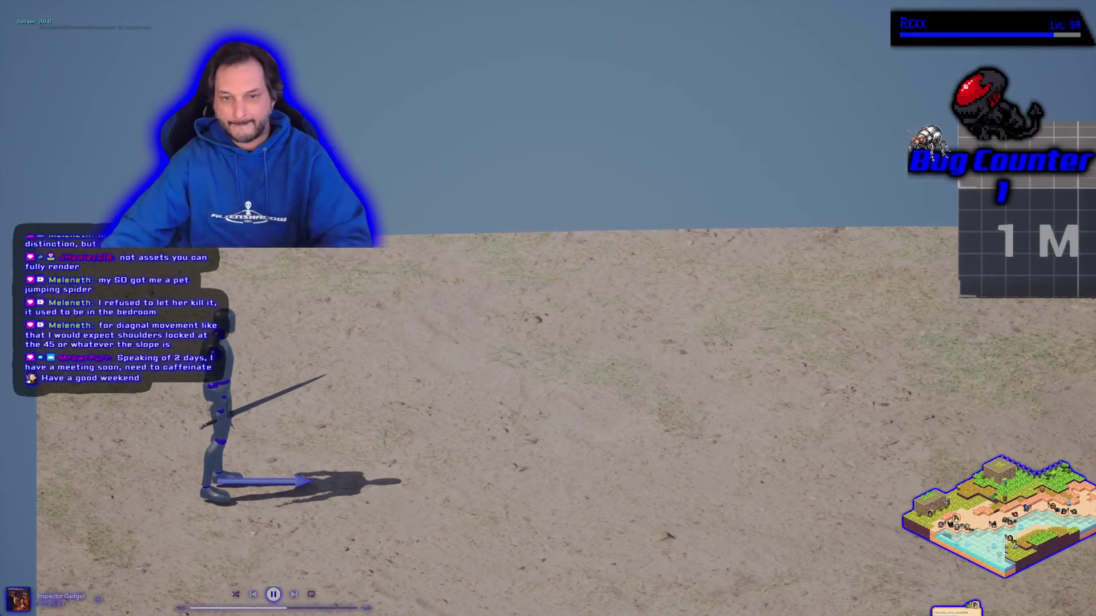
Step: Run the mannequin right, then swing the longsword while walking left
key(d)
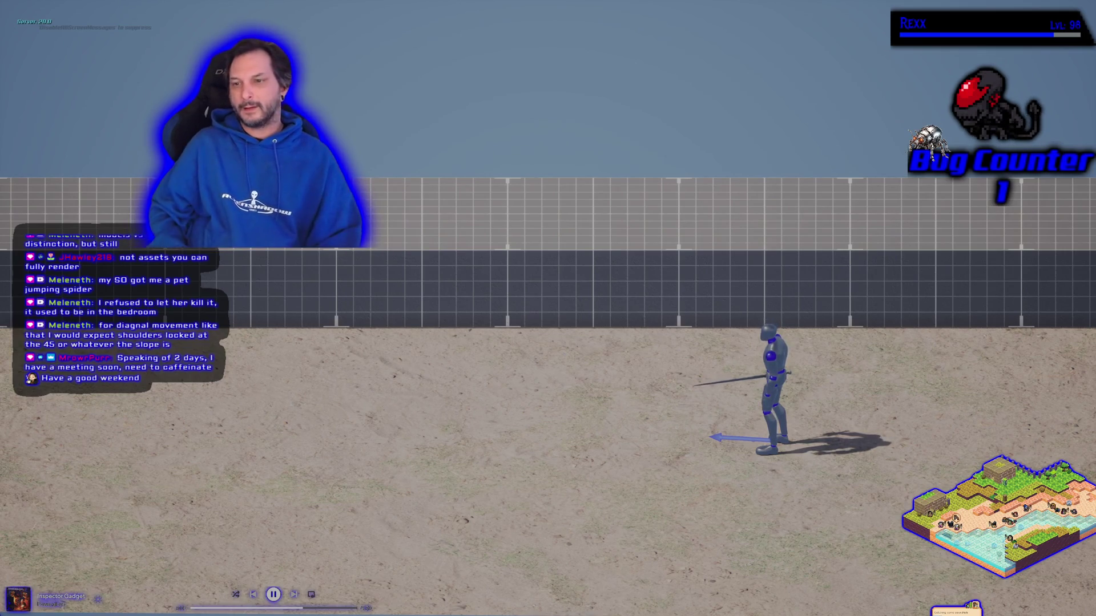
key(a)
key(d)
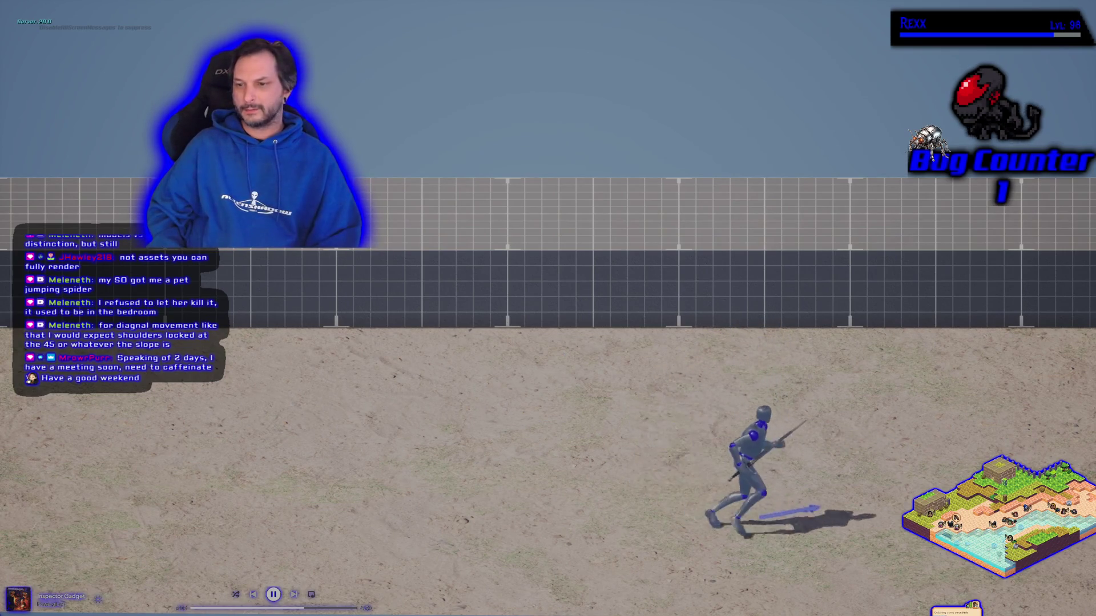
key(a)
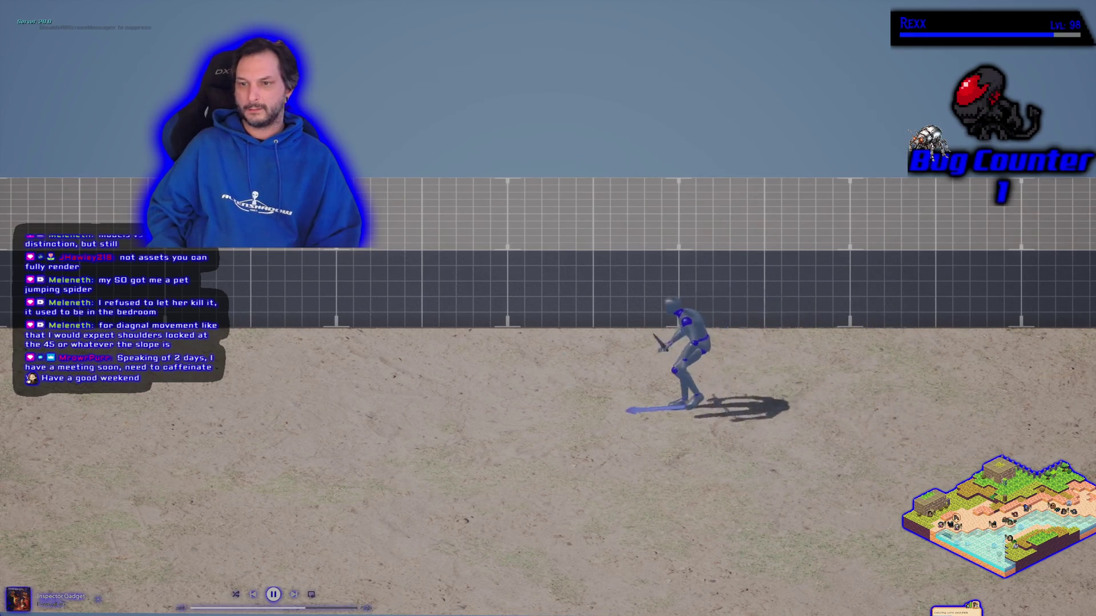
key(a)
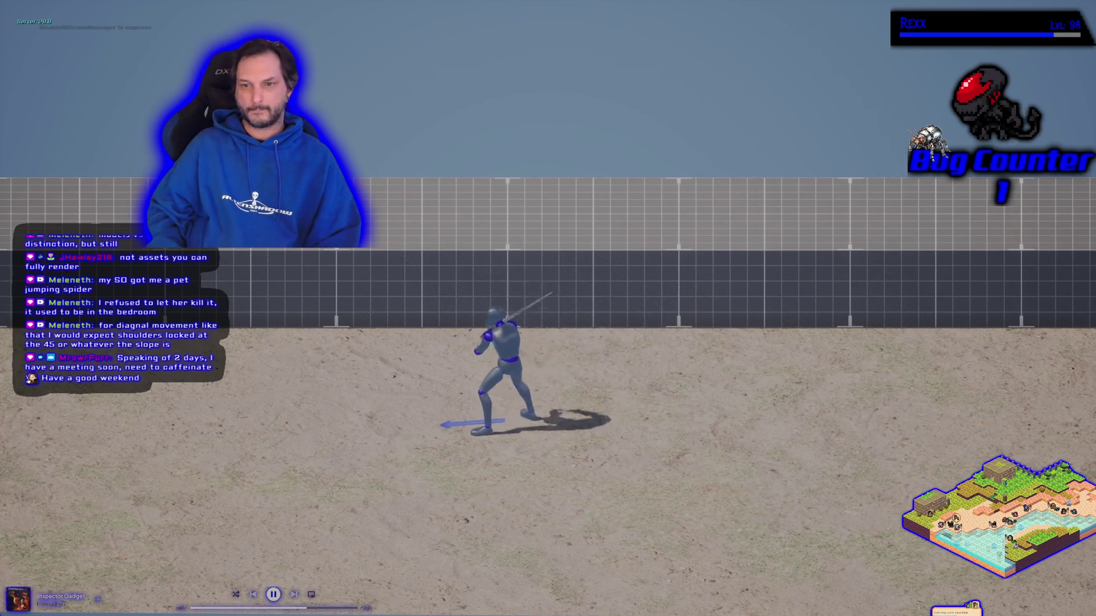
key(a)
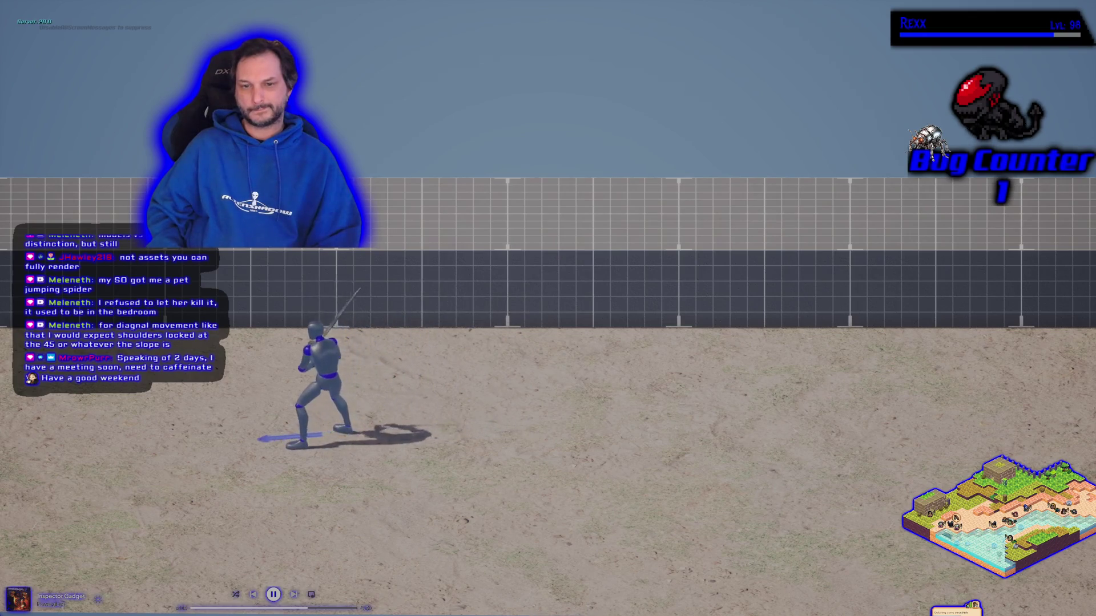
key(a)
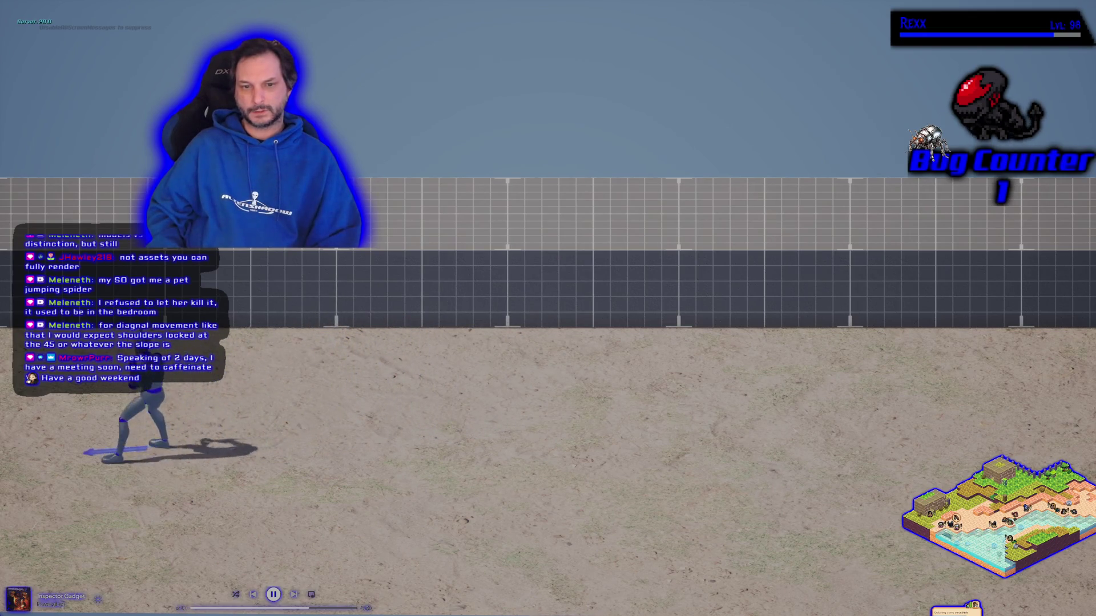
key(a)
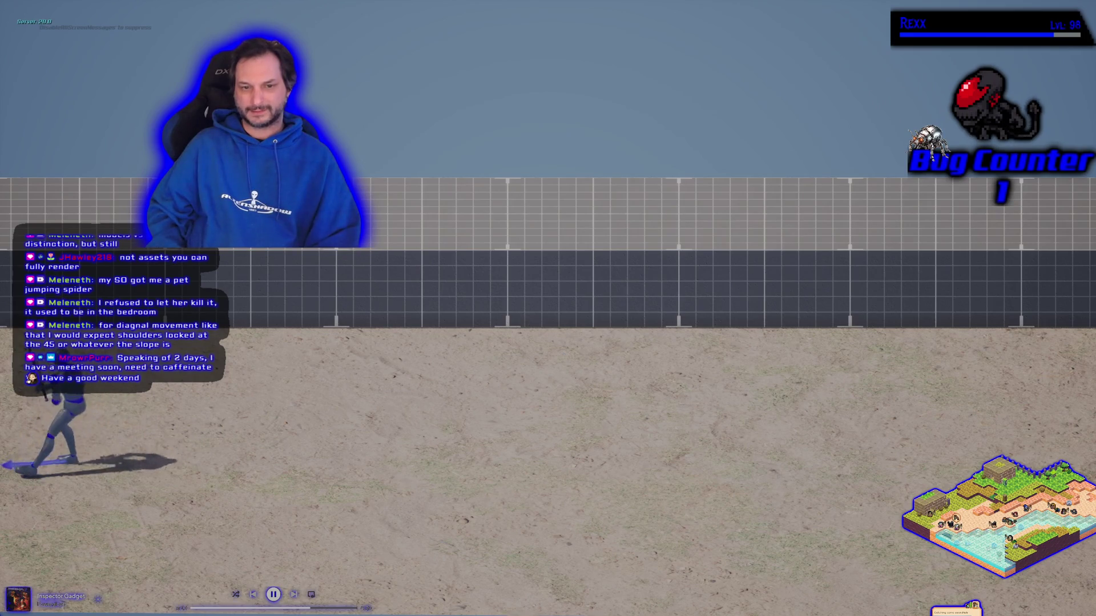
Step: Walk right while attacking, run back to the left edge, and end the session
key(d)
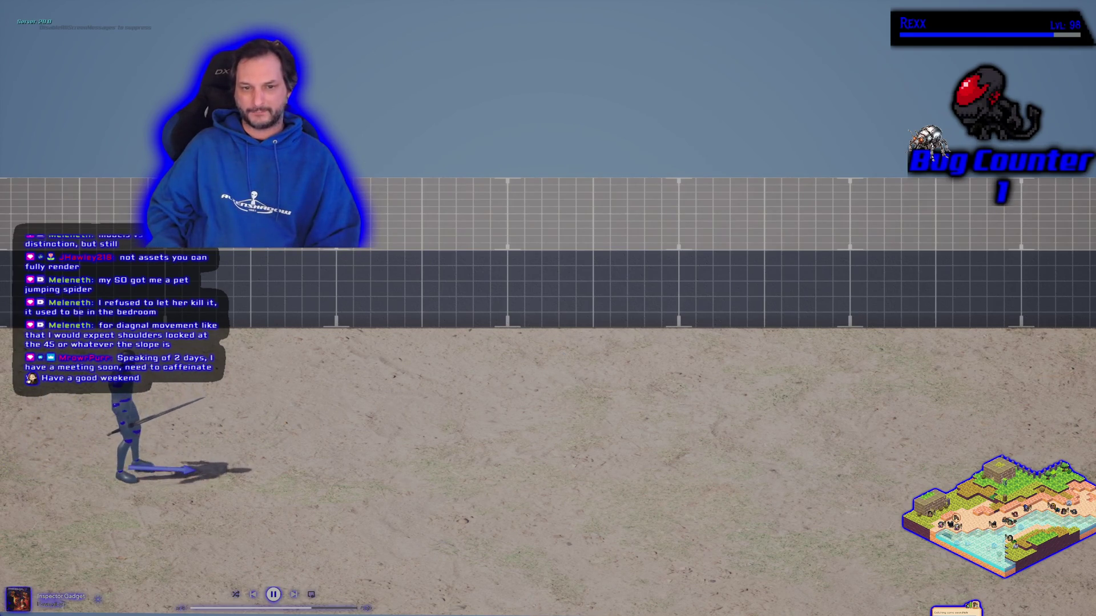
key(d)
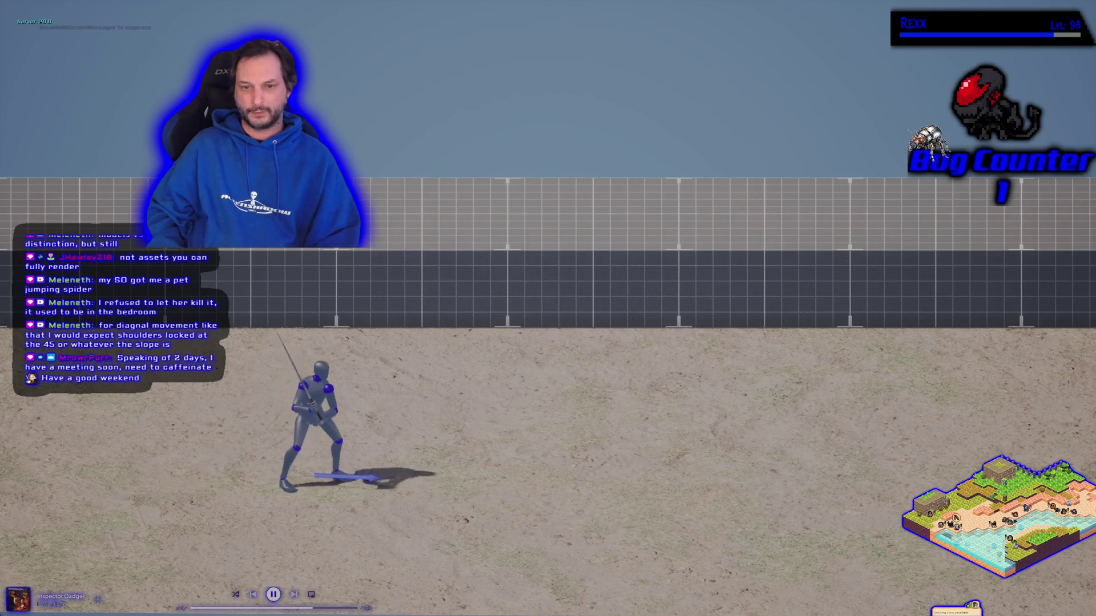
key(d)
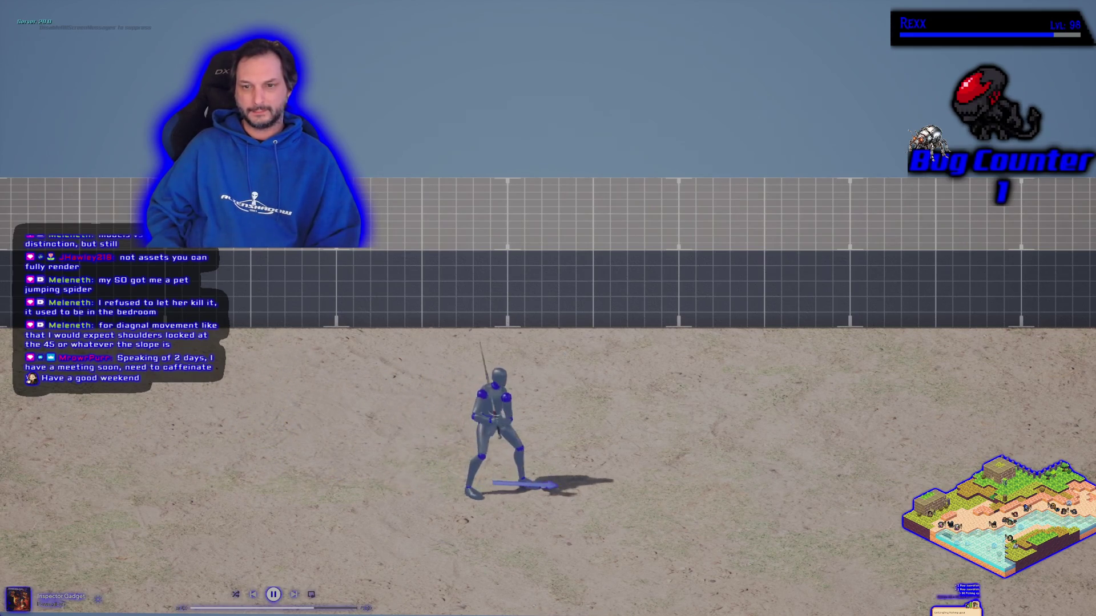
key(d)
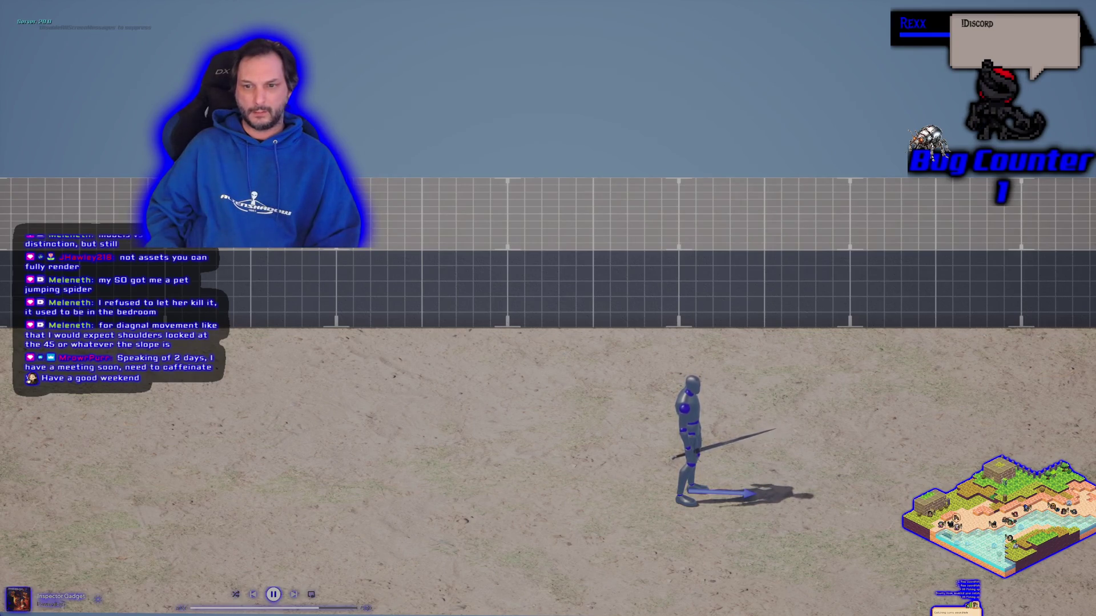
key(a)
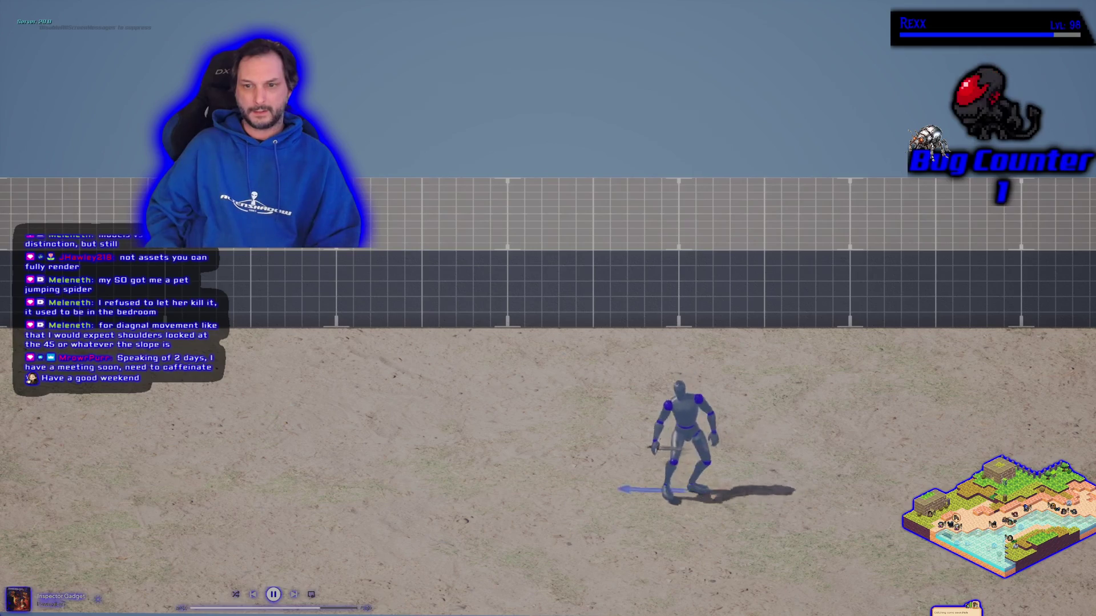
key(a)
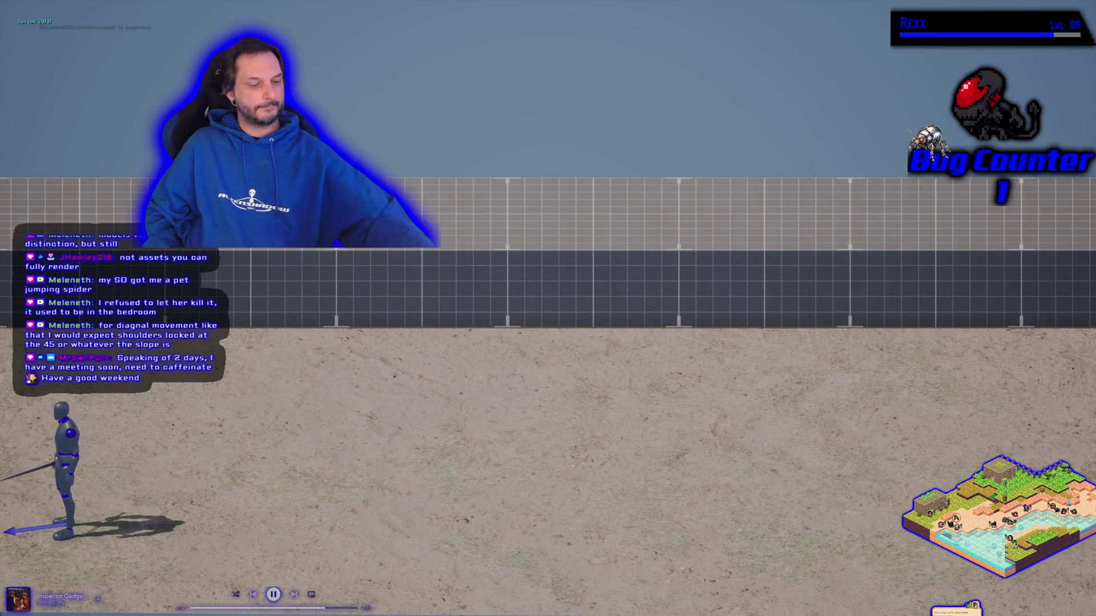
key(Escape)
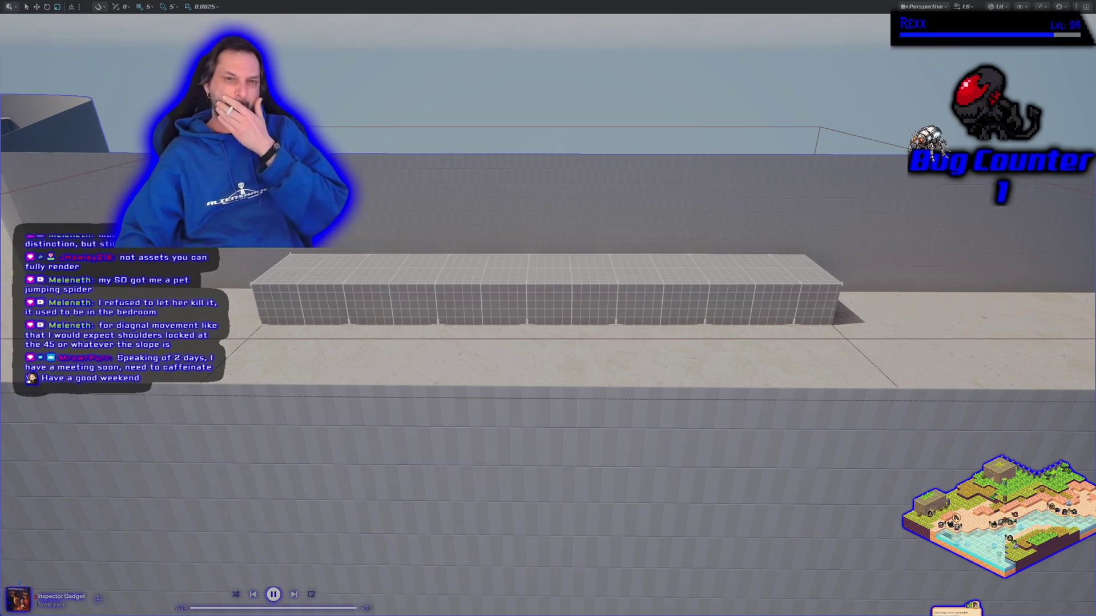
Step: Run a brief Alt+P playtest of the sword character, stop it, and switch to Chrome
scroll(443, 552, down, 3)
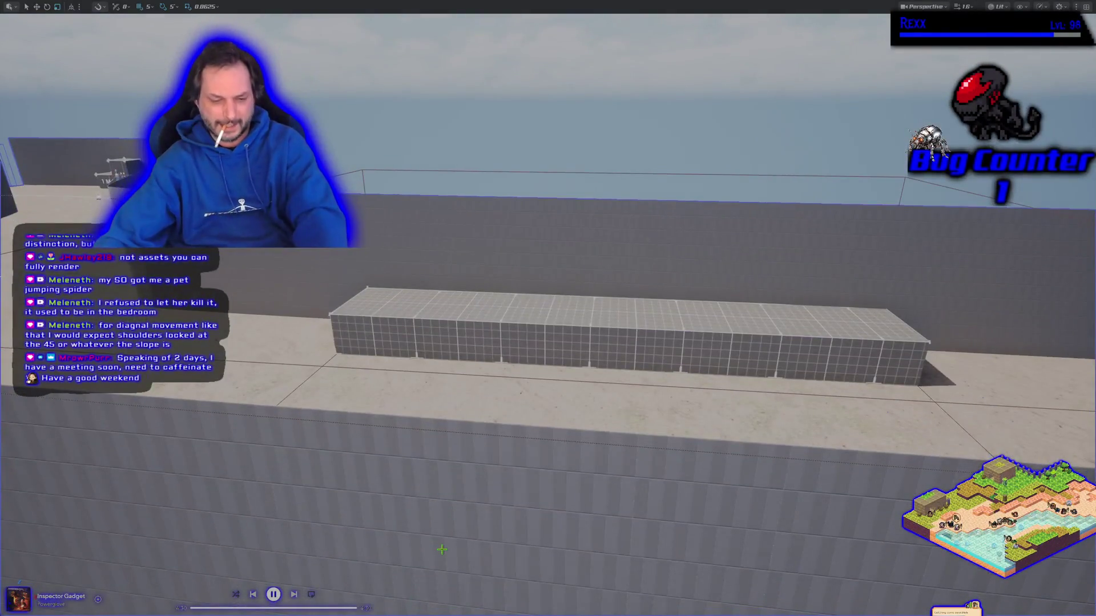
key(alt+p)
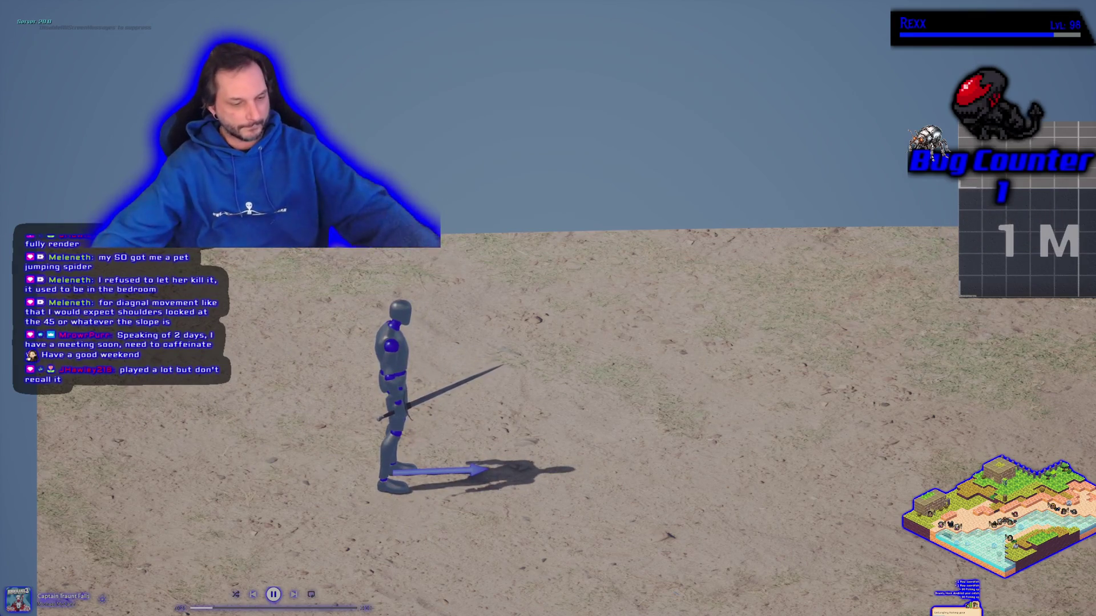
key(Escape)
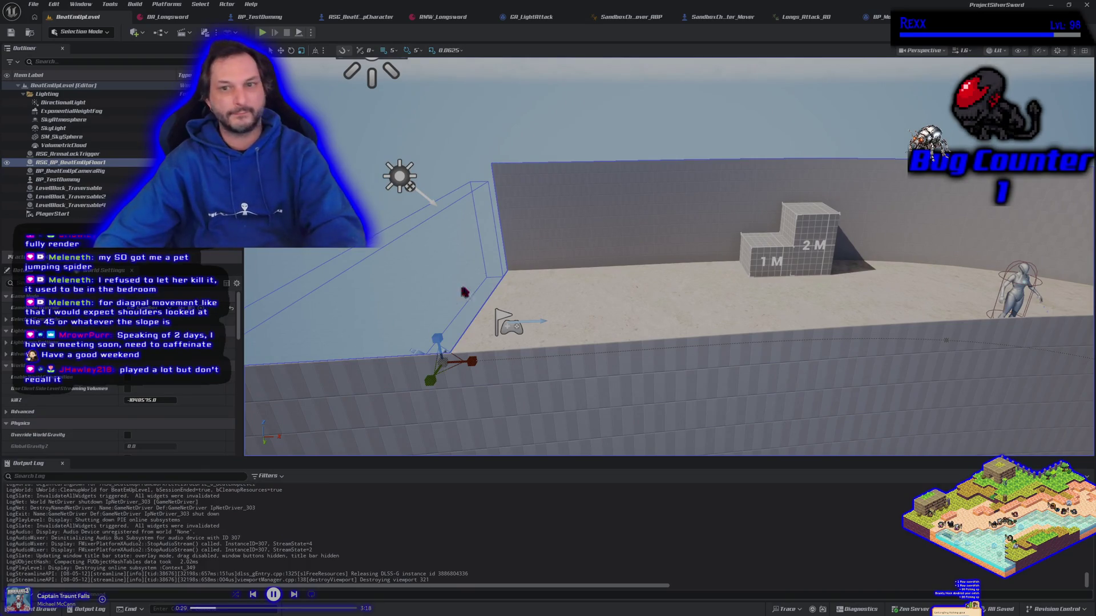
key(alt+Tab)
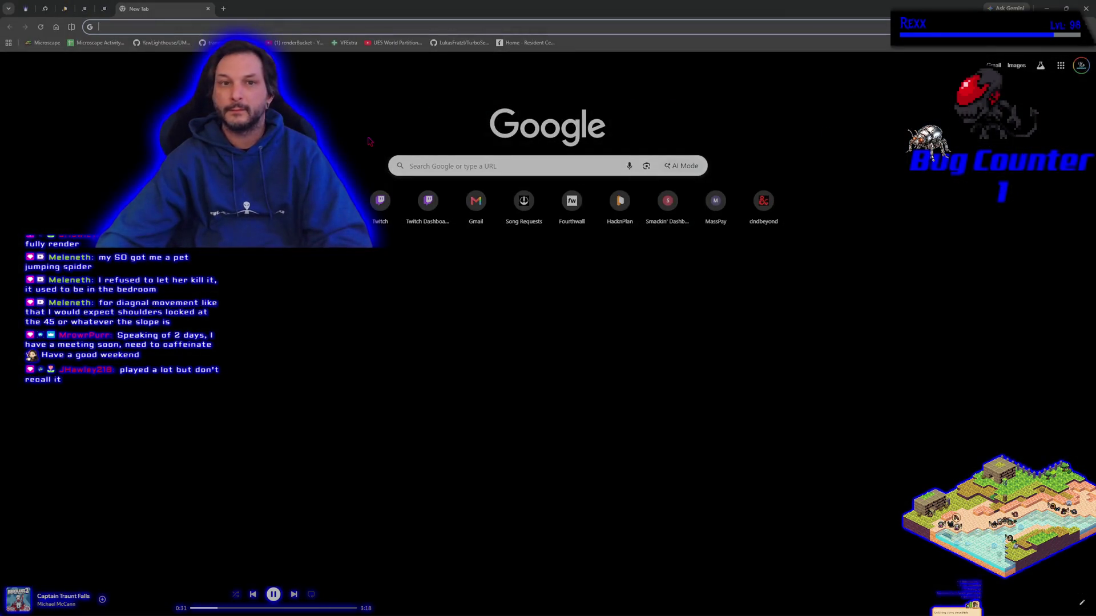
Step: Search Google for 'fighting force' and glance at the image results
text(fight)
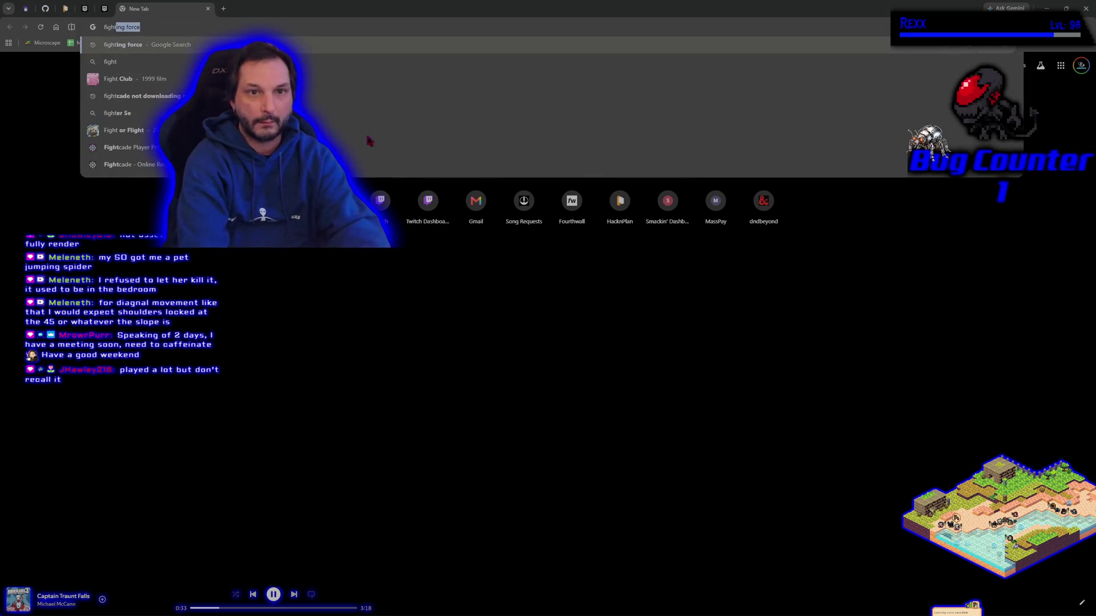
key(Return)
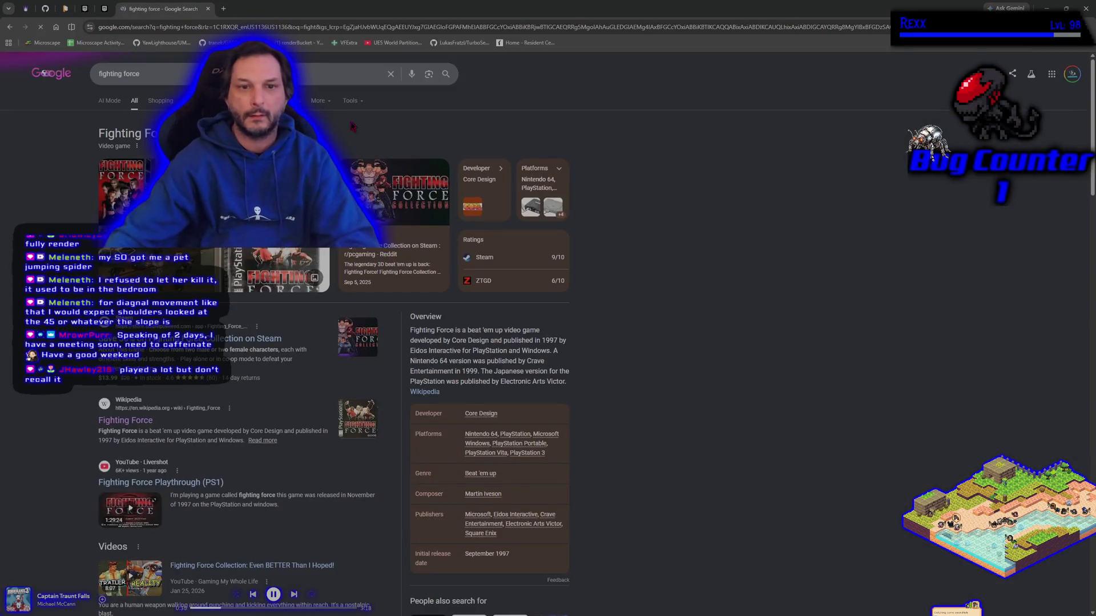
click(194, 100)
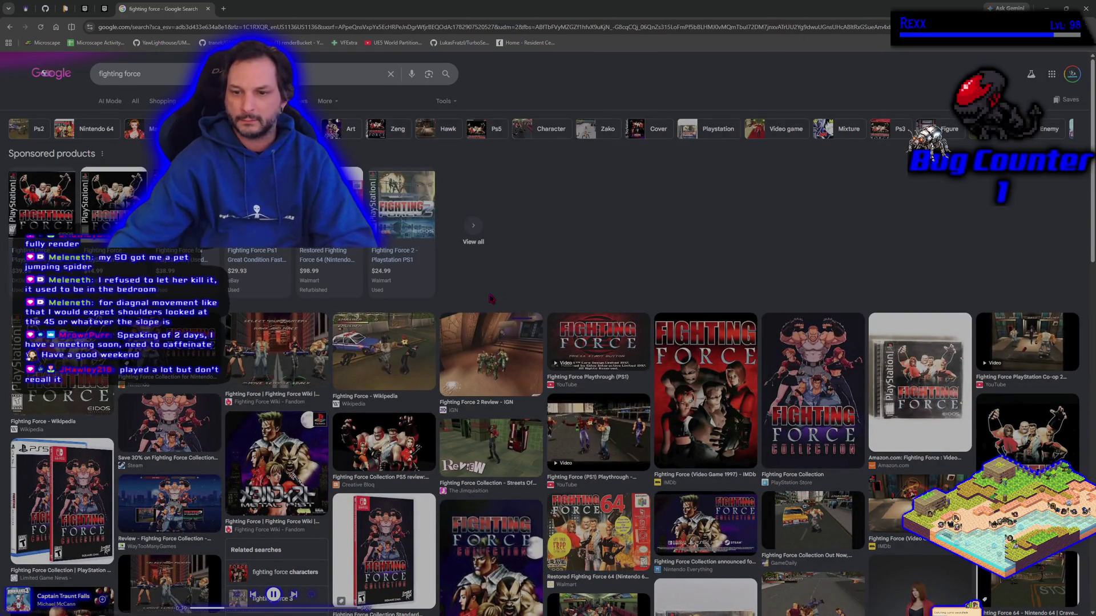
key(alt+Left)
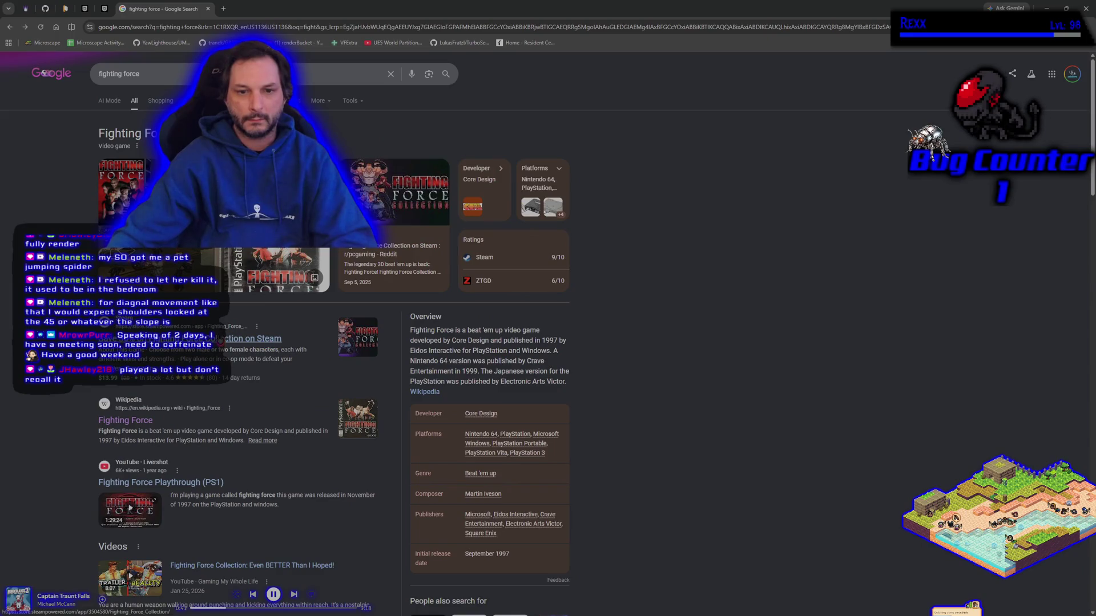
Step: Open the Fighting Force Collection Steam result in a new tab and view it
right_click(221, 341)
click(242, 348)
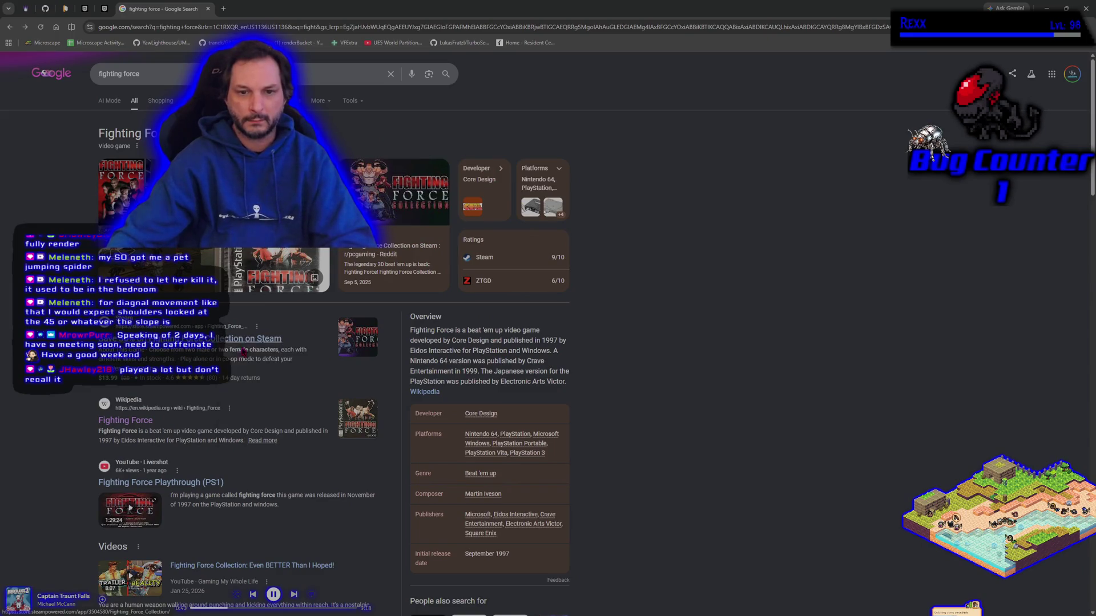
click(265, 6)
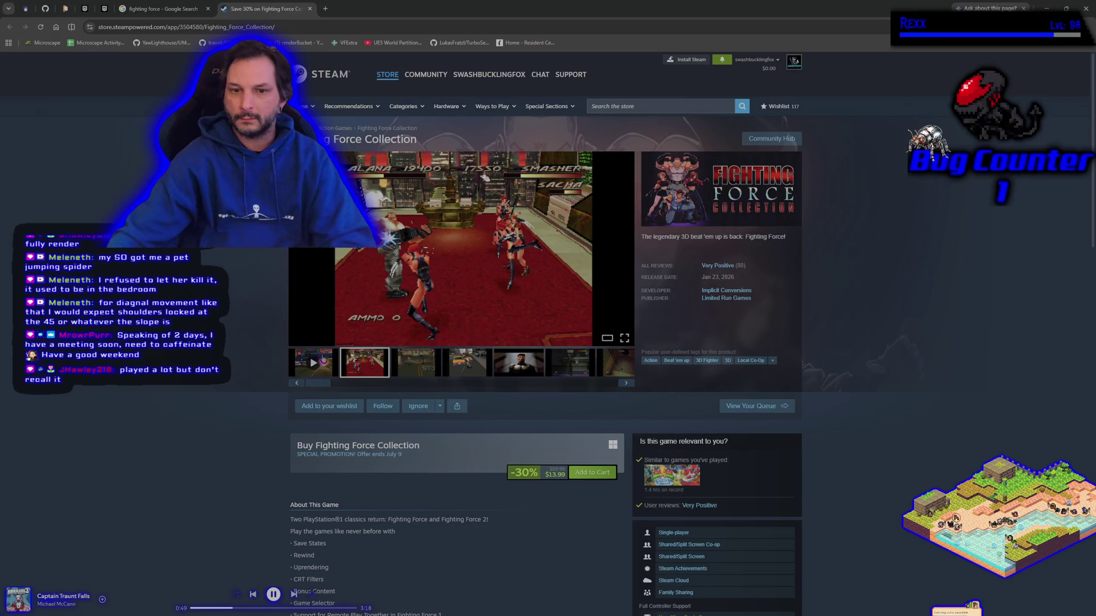
Step: Watch the Fighting Force Collection trailer fullscreen, skip ahead to gameplay, then close the Steam tab
click(625, 338)
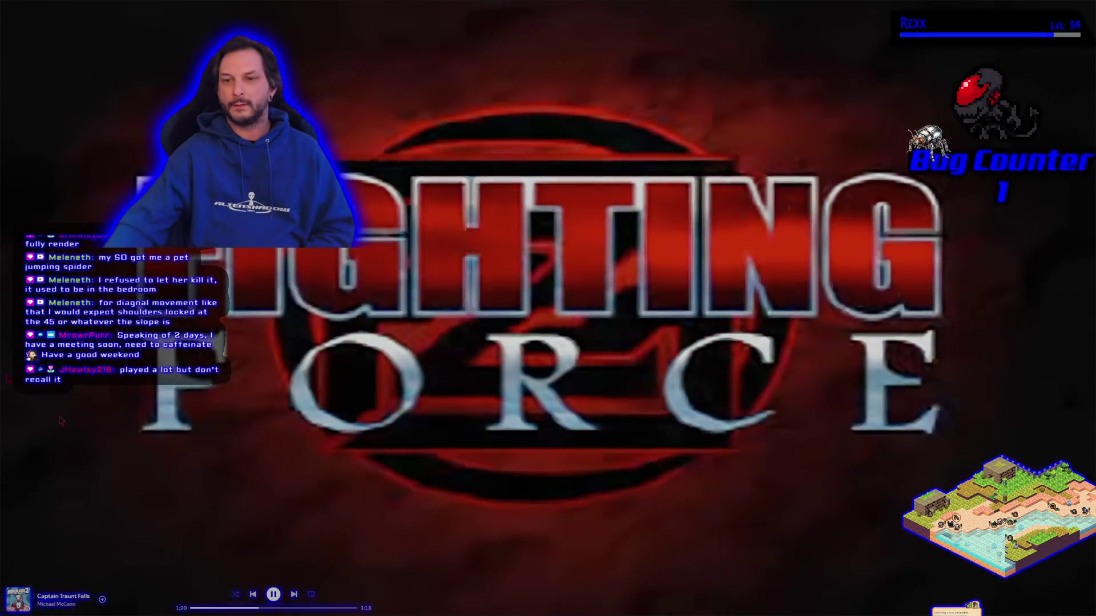
mouse_move(1029, 411)
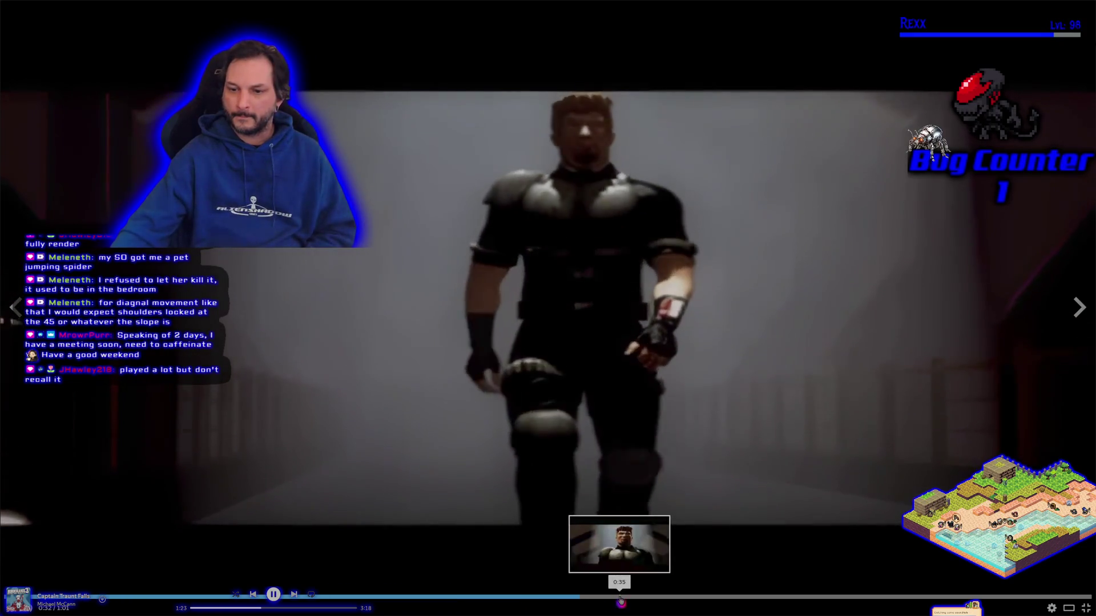
click(694, 597)
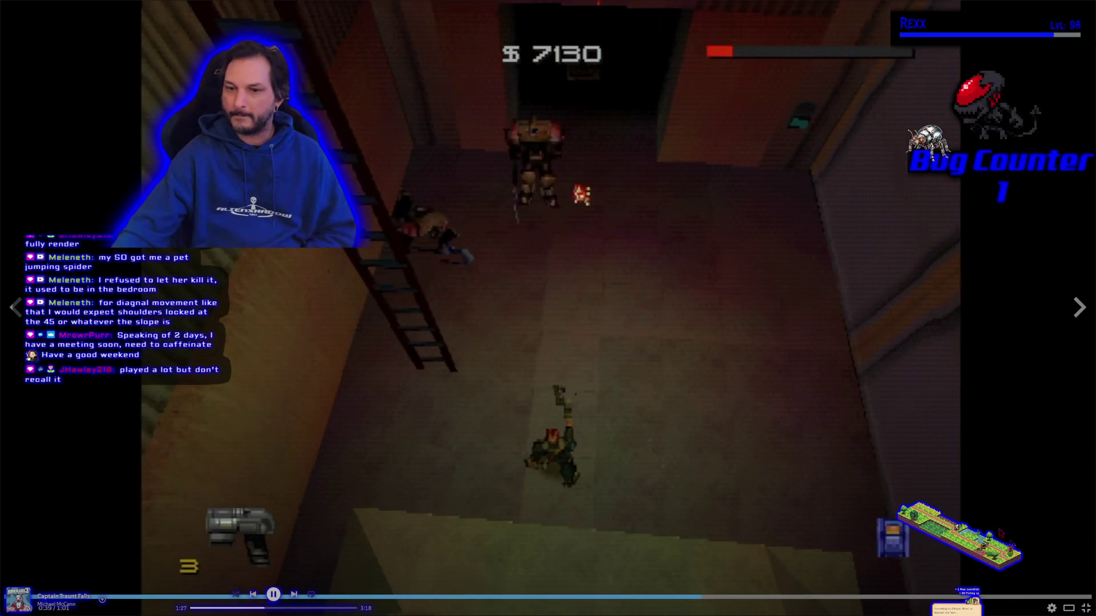
click(1085, 608)
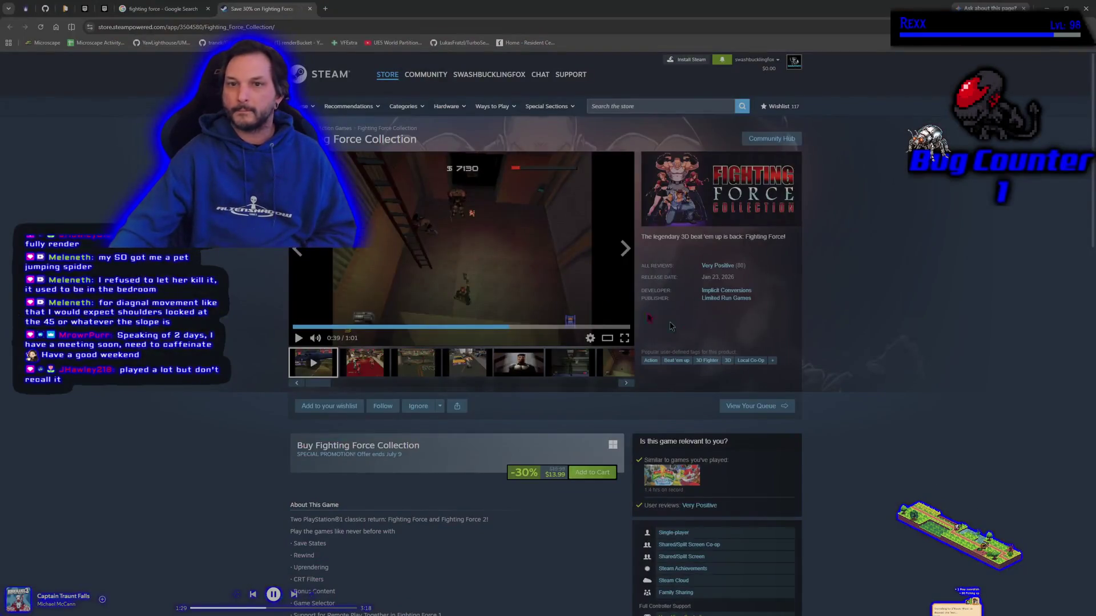
middle_click(239, 10)
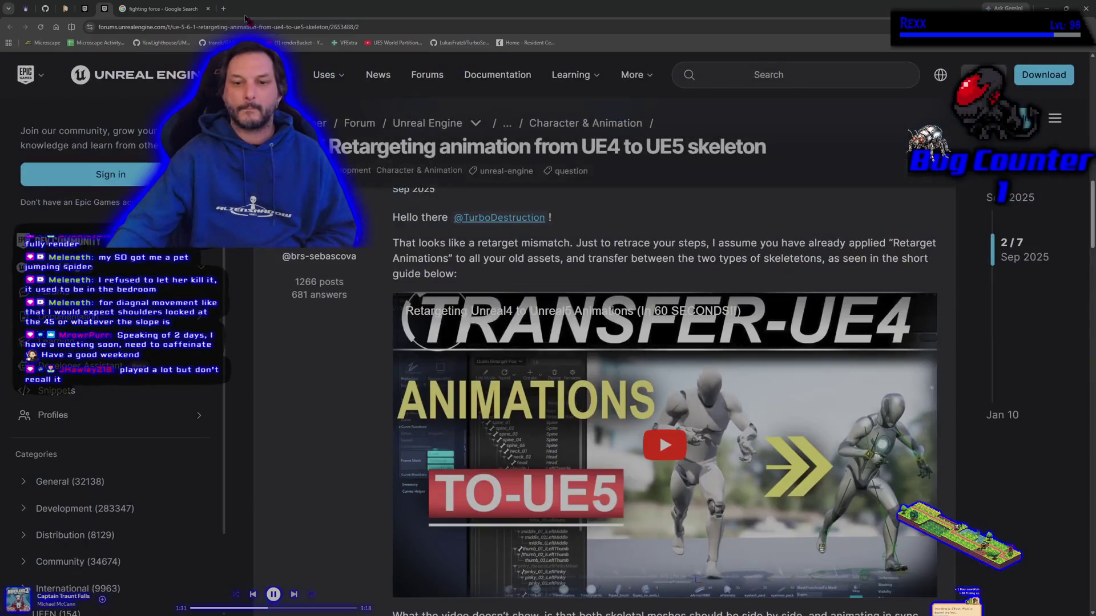
Step: Play the Fighting Force Playthrough (PS1) video fullscreen from around 5:10
click(179, 7)
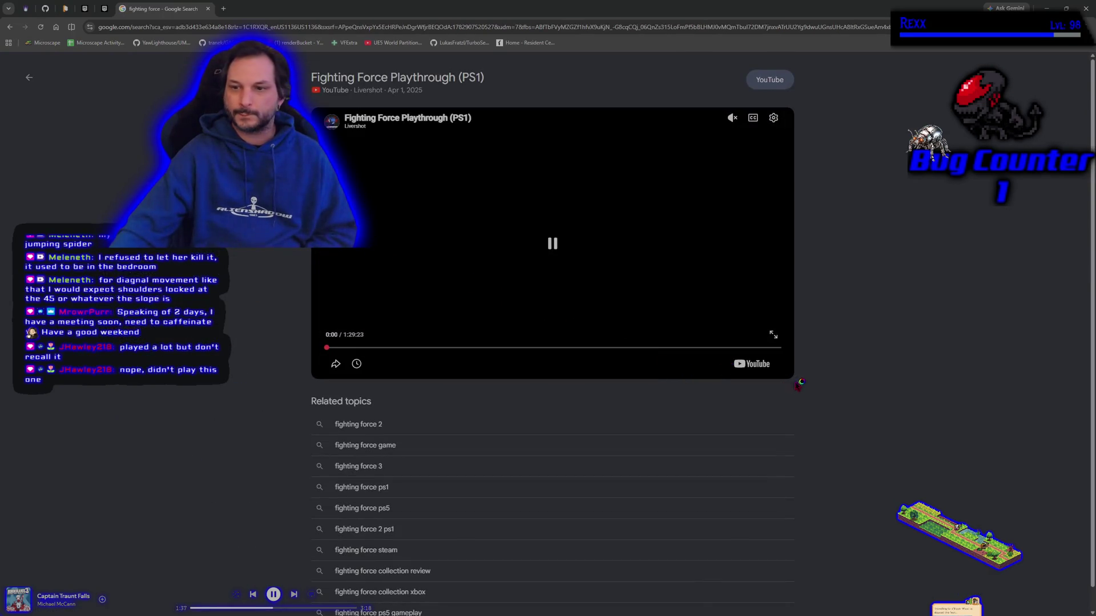
click(772, 335)
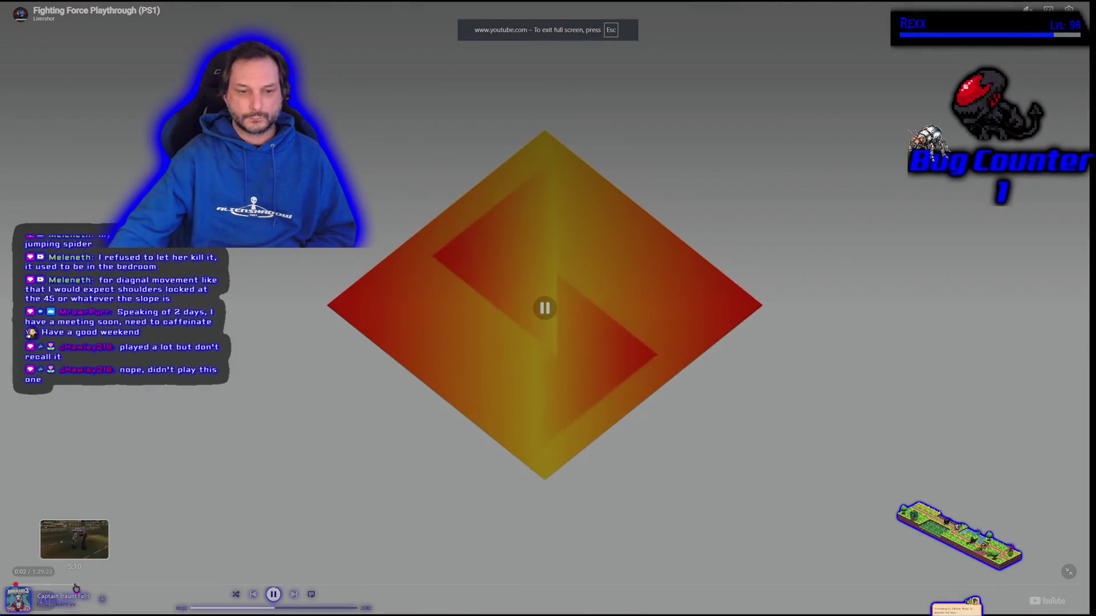
click(76, 585)
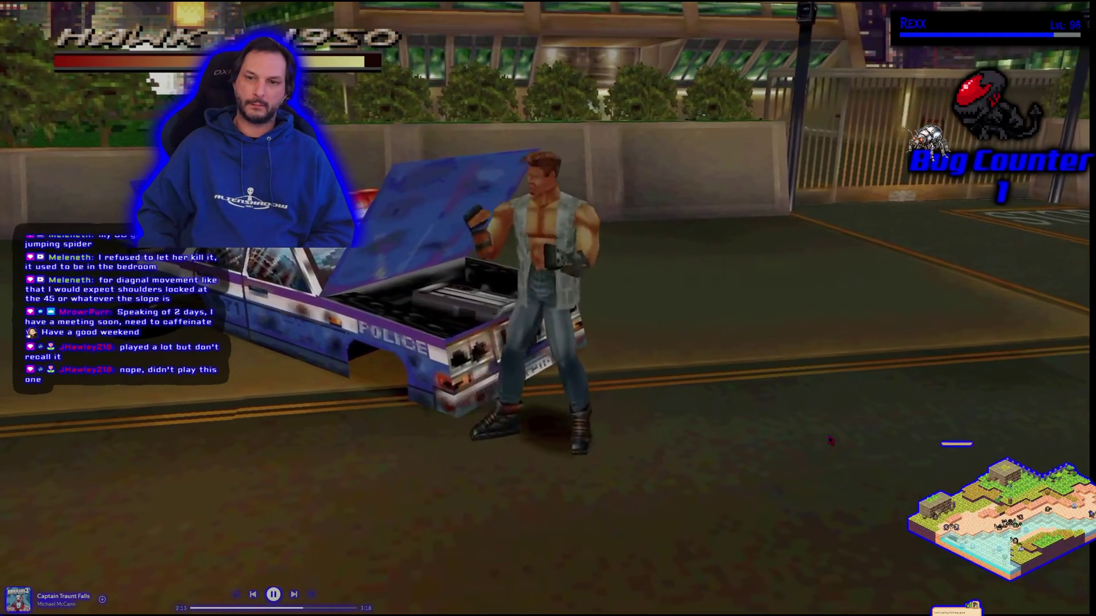
Step: Watch the gameplay, then skip the video forward ten seconds
key(l)
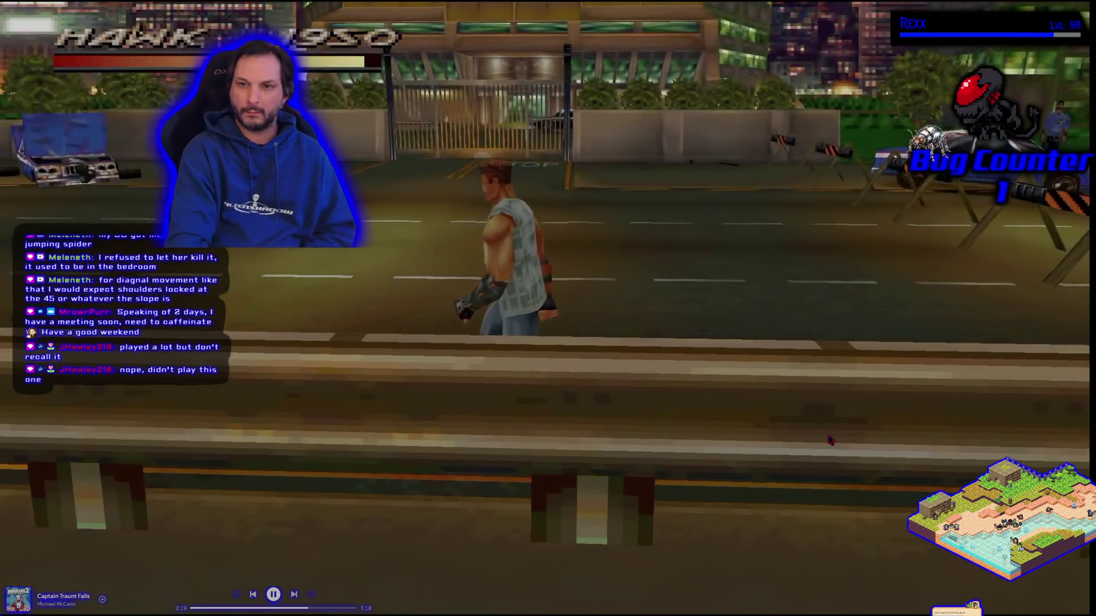
Step: Skip ten more seconds, watch, then exit full screen at 7:56
key(l)
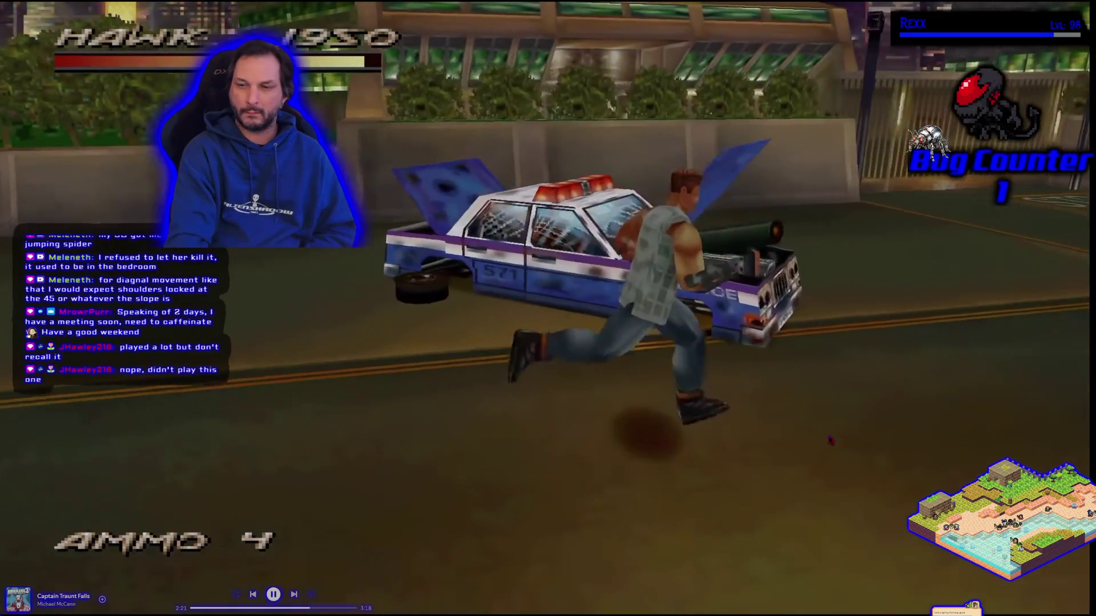
key(l)
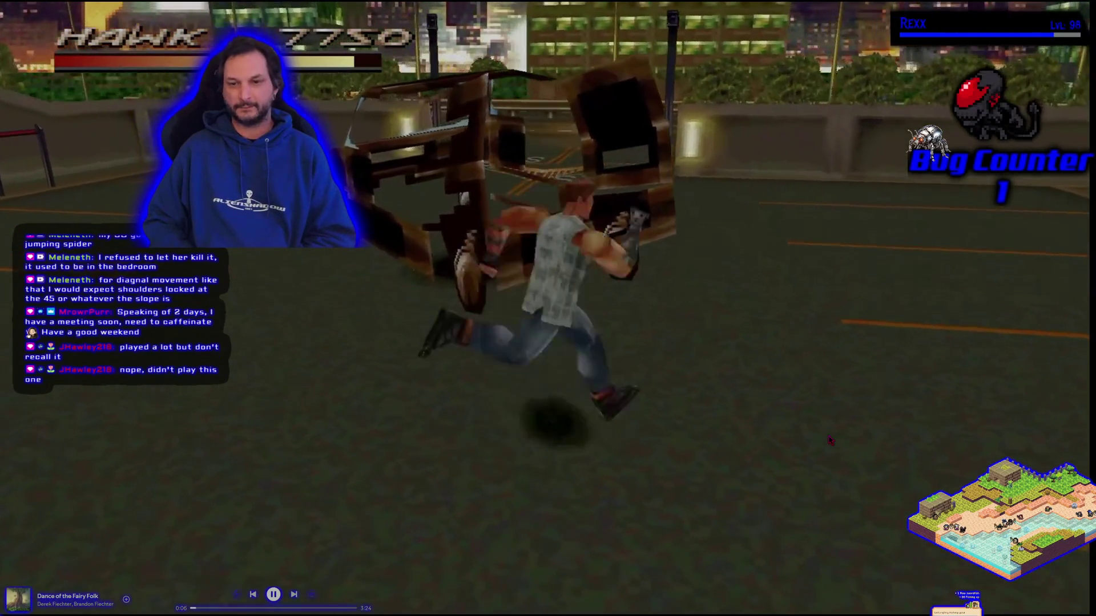
key(Escape)
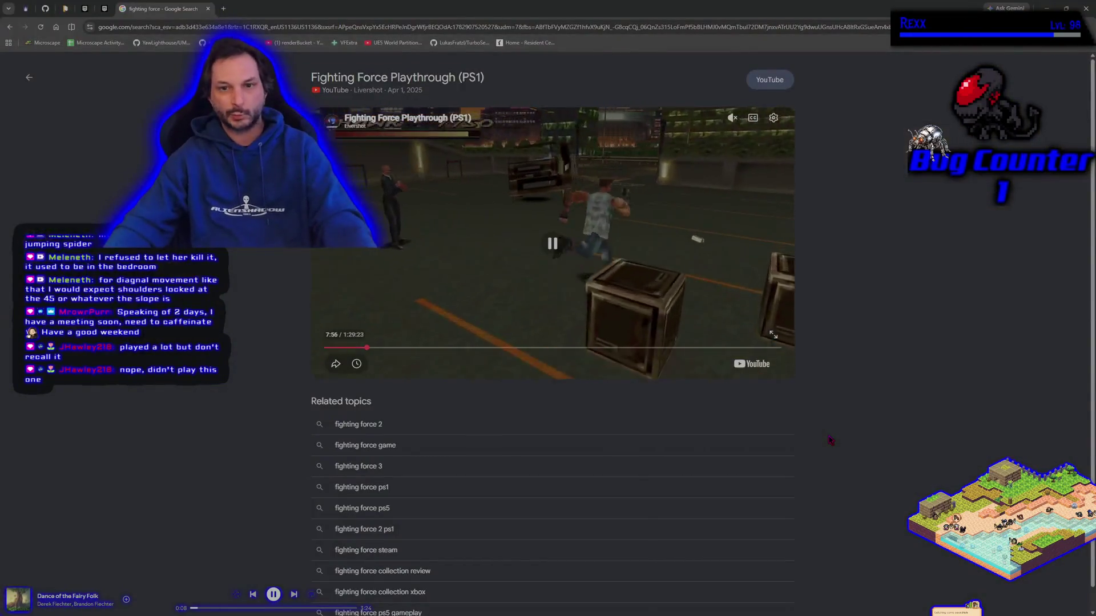
Step: Back in Unreal, view the sandbox level from above and start a playtest
key(alt+Tab)
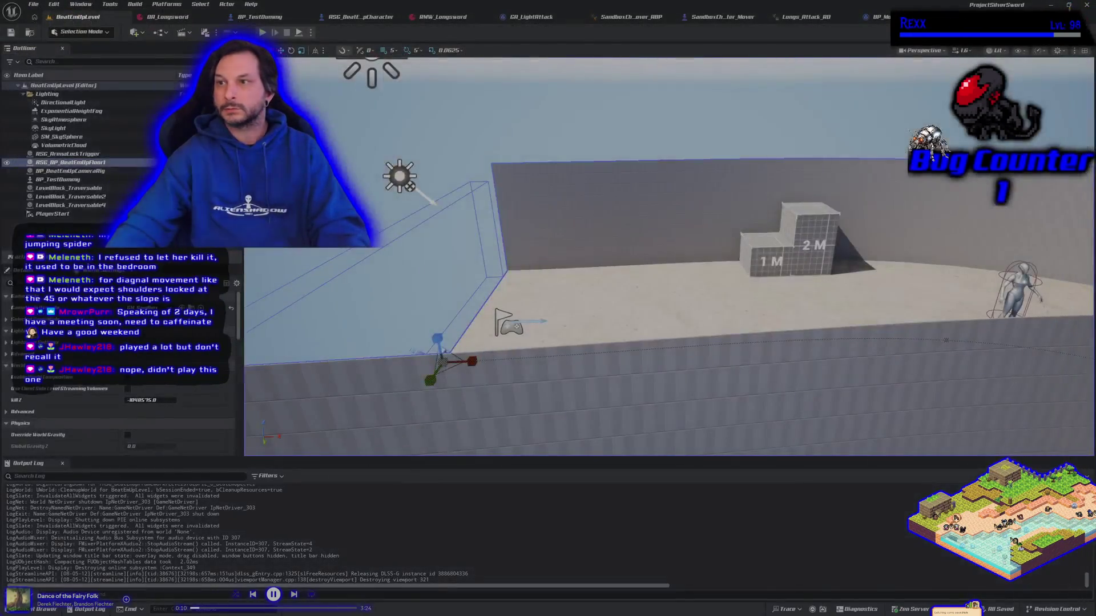
scroll(709, 307, up, 10)
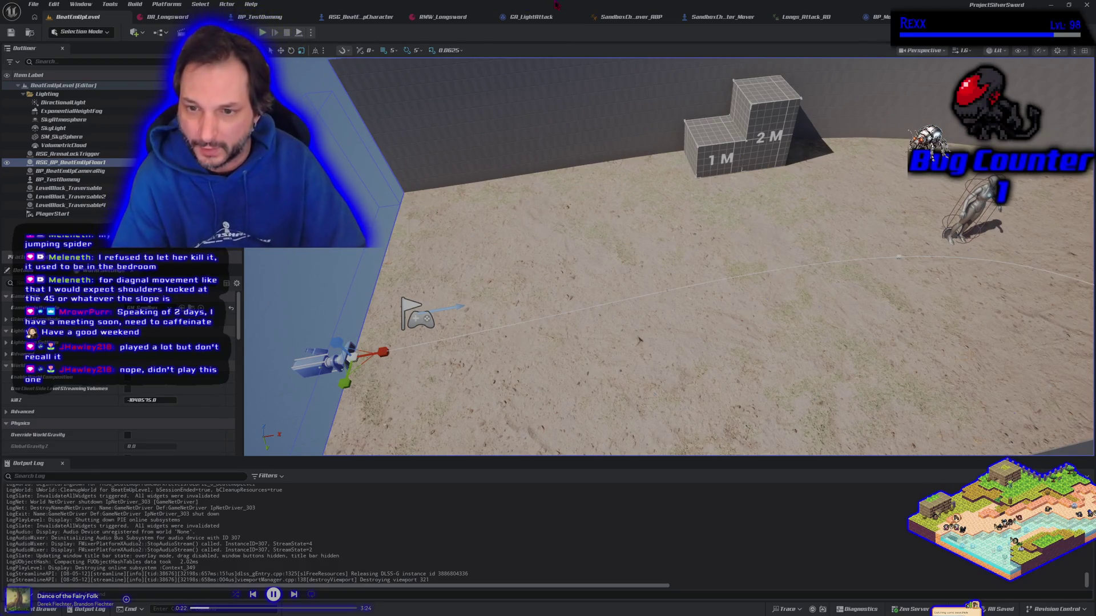
mouse_move(601, 302)
mouse_down()
mouse_move(542, 305)
mouse_move(582, 305)
mouse_up()
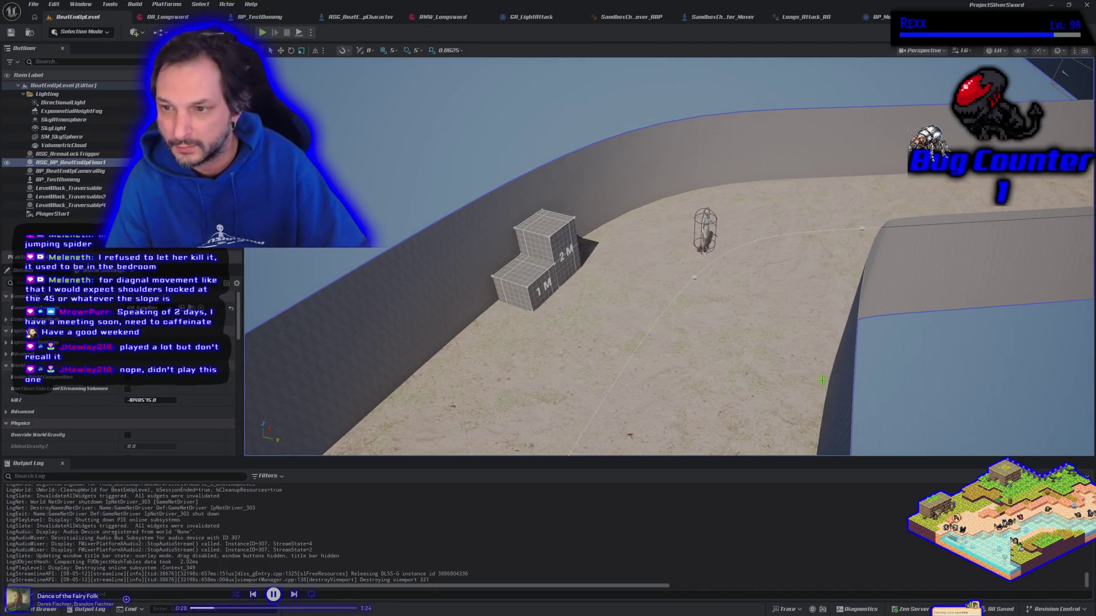
mouse_move(822, 380)
mouse_down()
mouse_move(827, 433)
mouse_move(638, 105)
mouse_up()
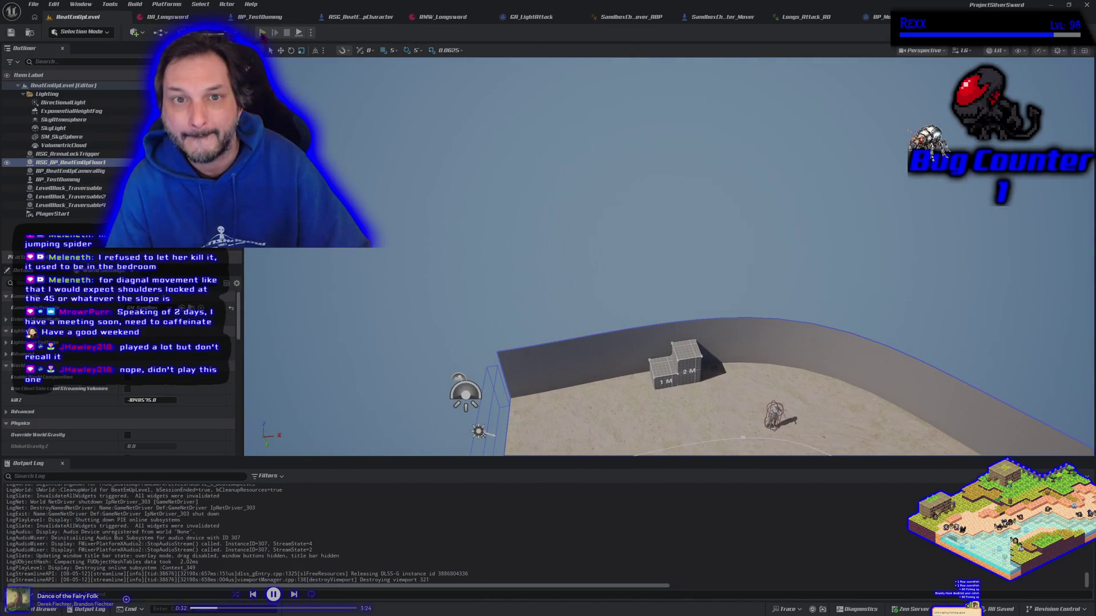
click(262, 32)
Step: Run the character toward the 1M/2M steps and swing light longsword attacks at the dummy
key(d)
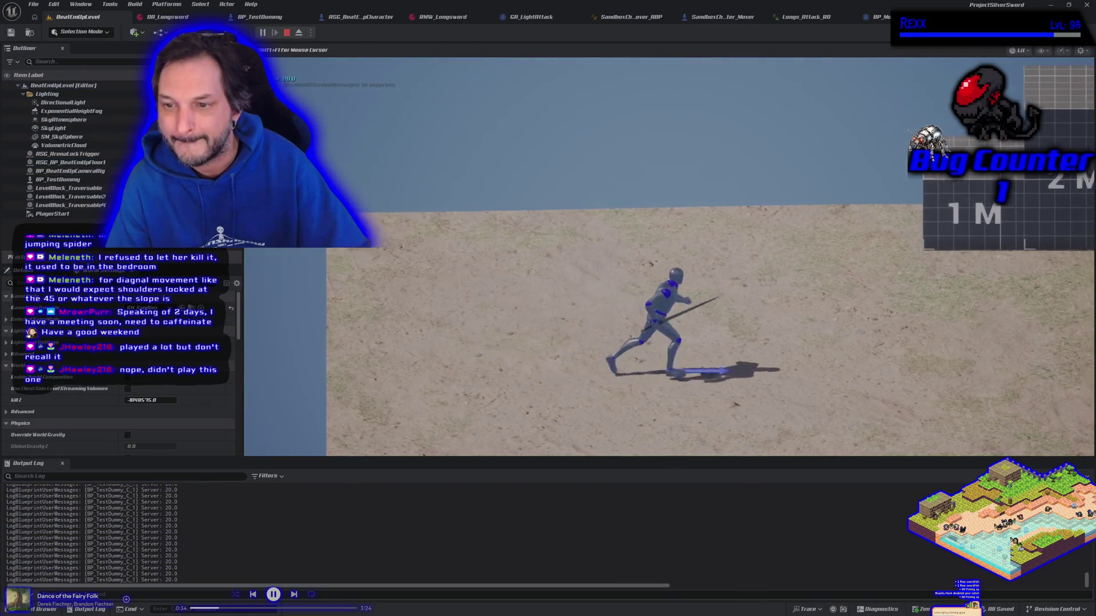
key(w)
key(a)
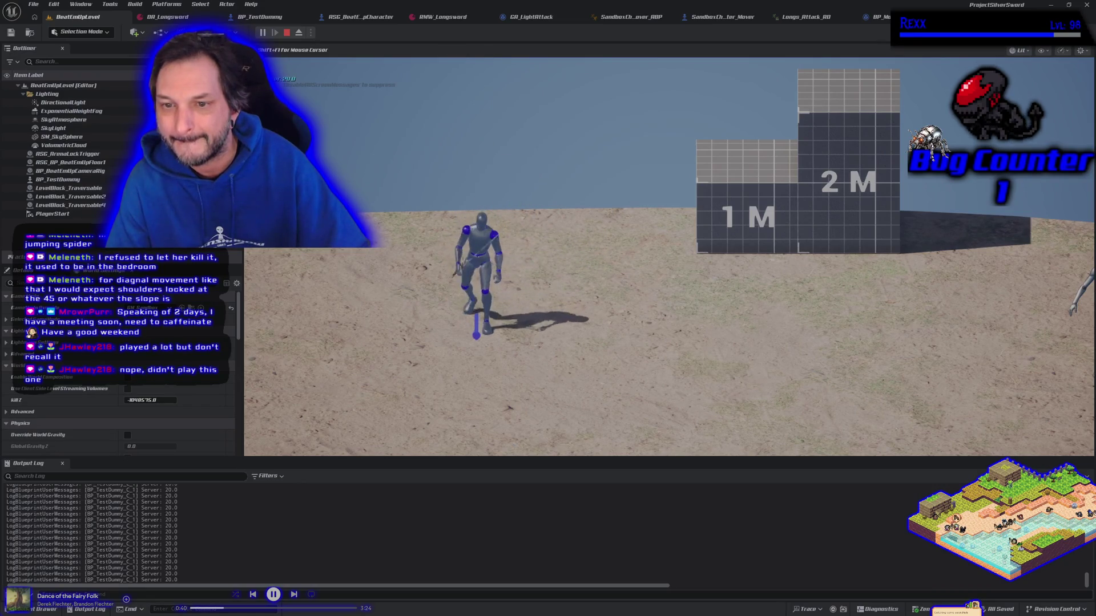
key(d)
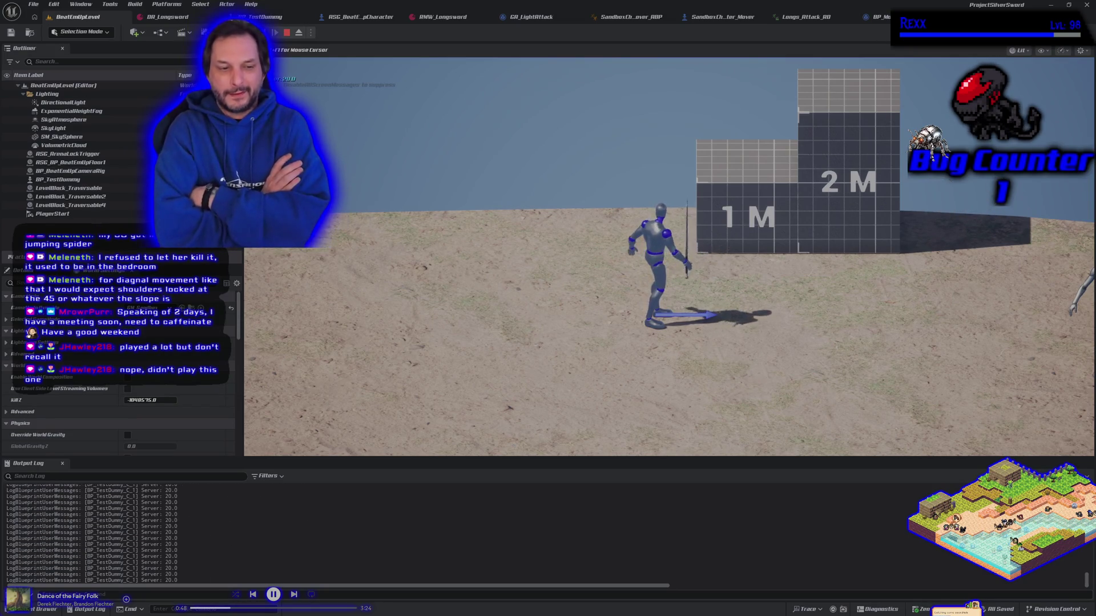
key(j)
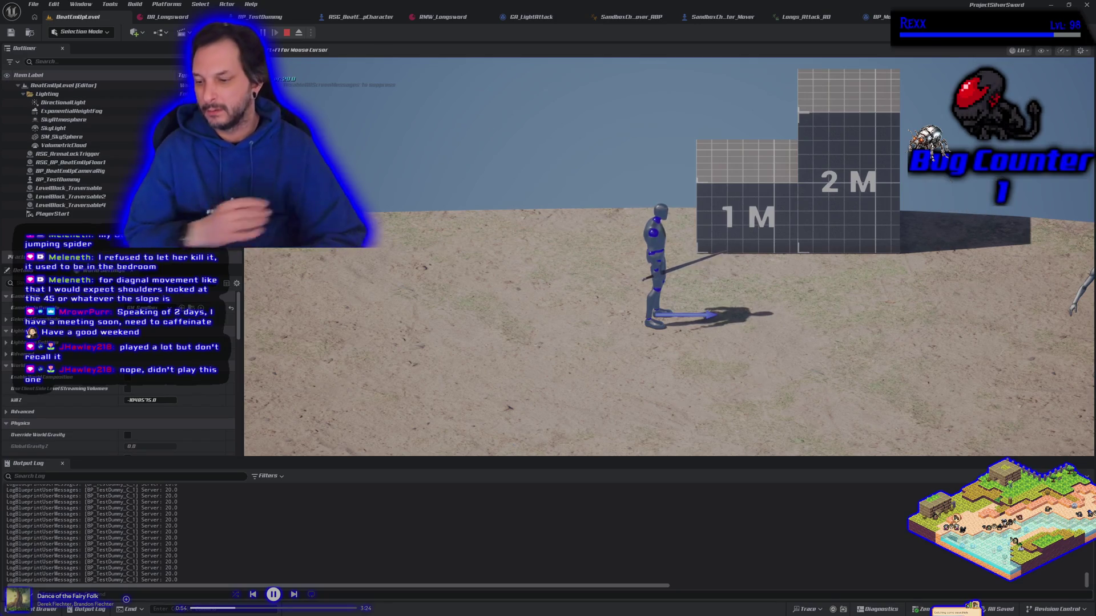
key(d)
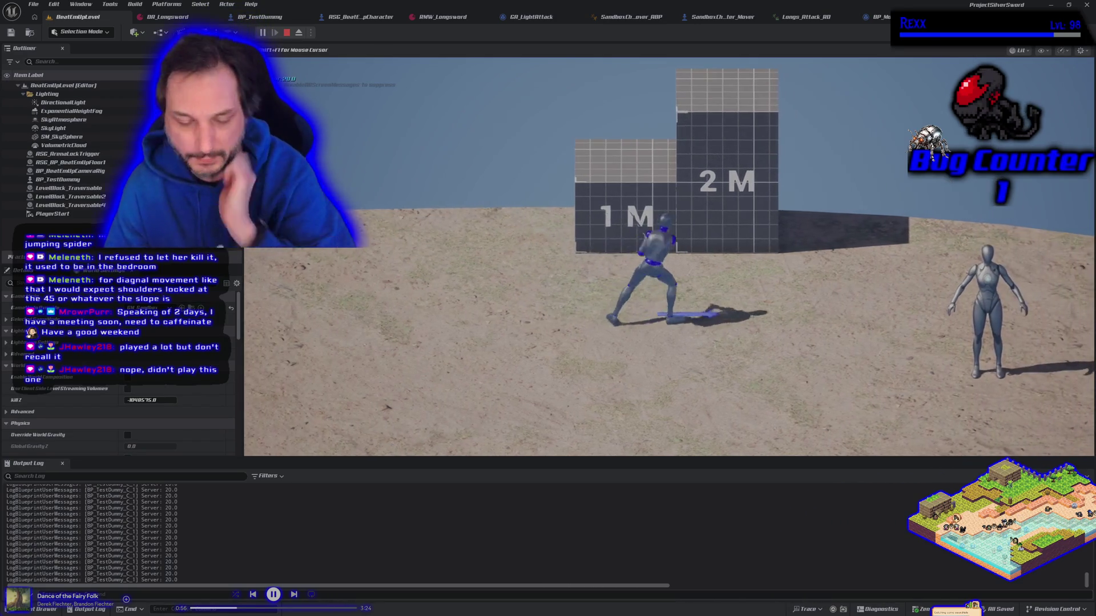
key(a)
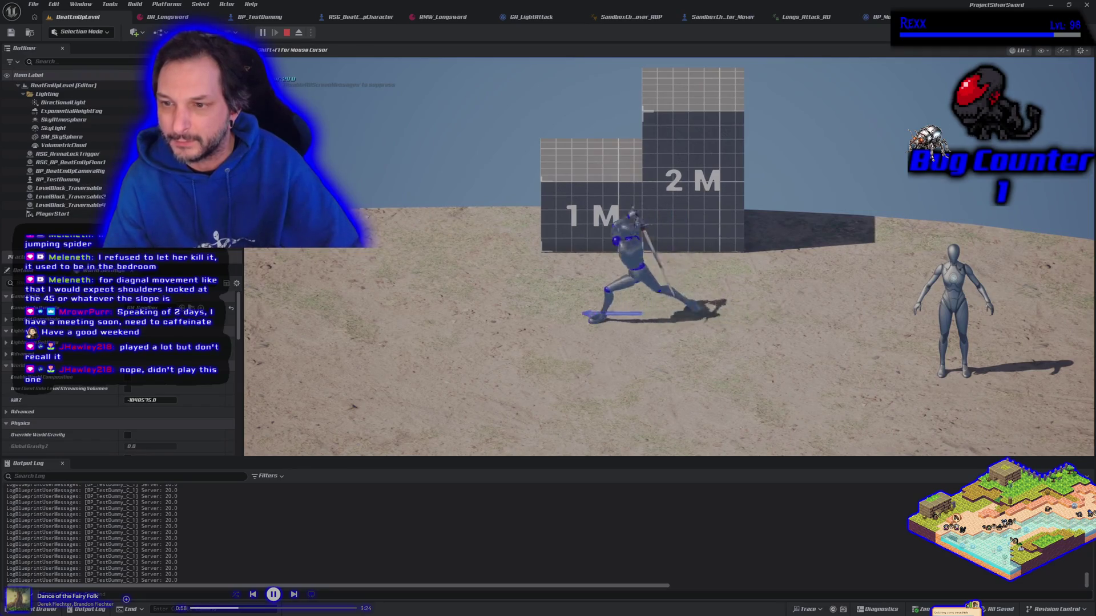
key(a)
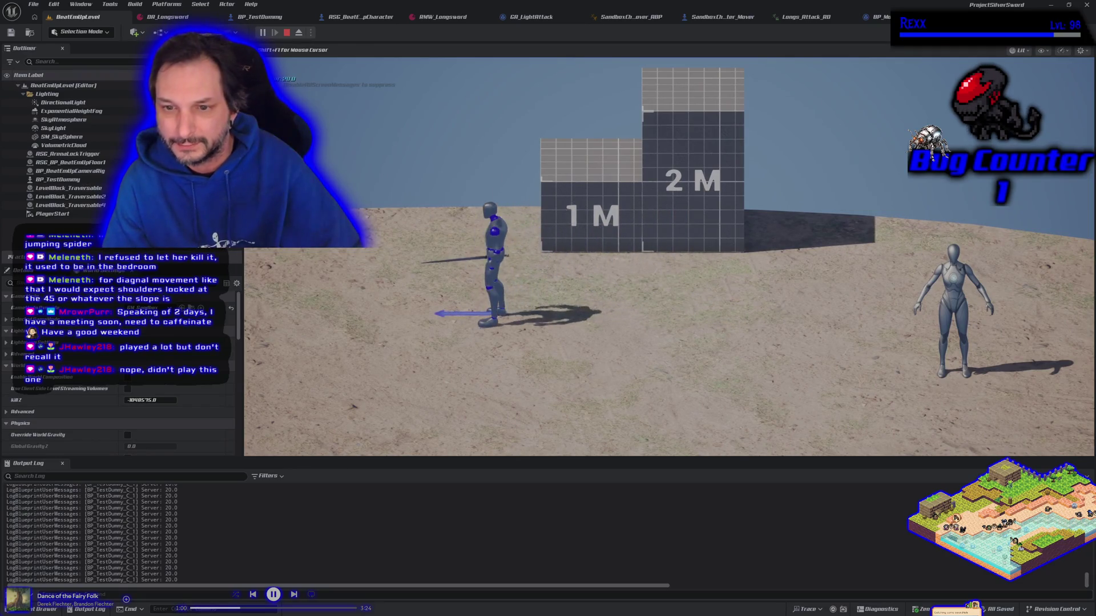
Step: Walk back and forth between the 1M and 2M blocks with the sword out, then end play
key(d)
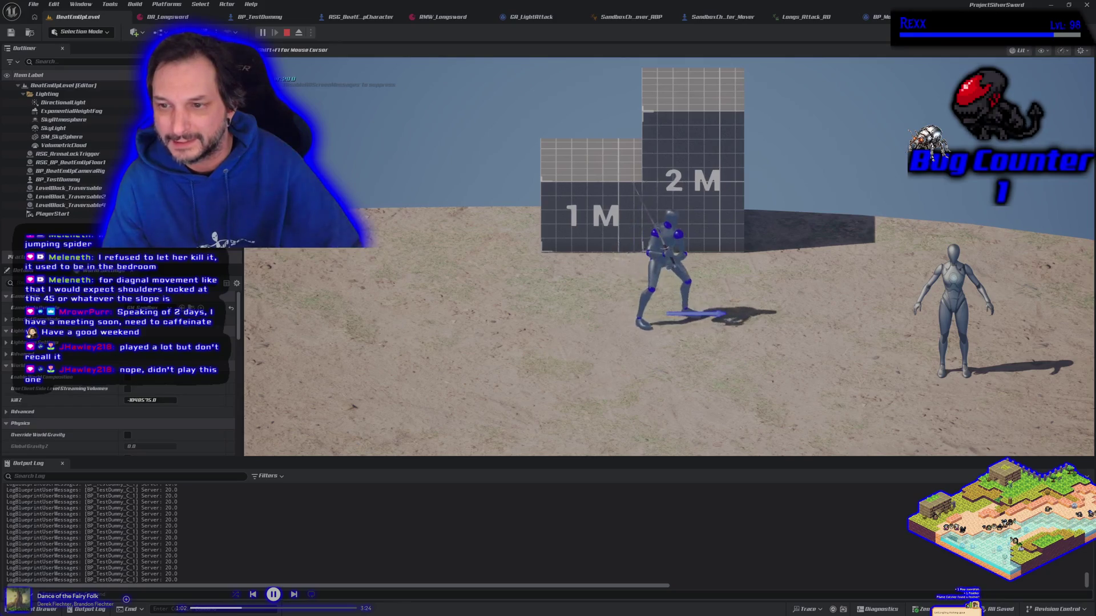
key(a)
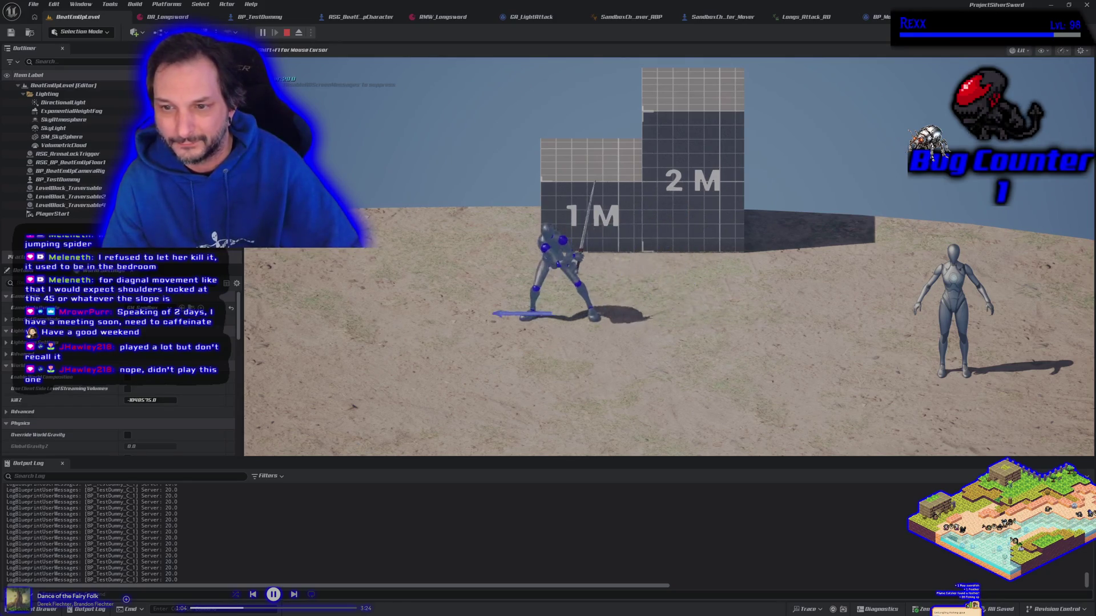
key(d)
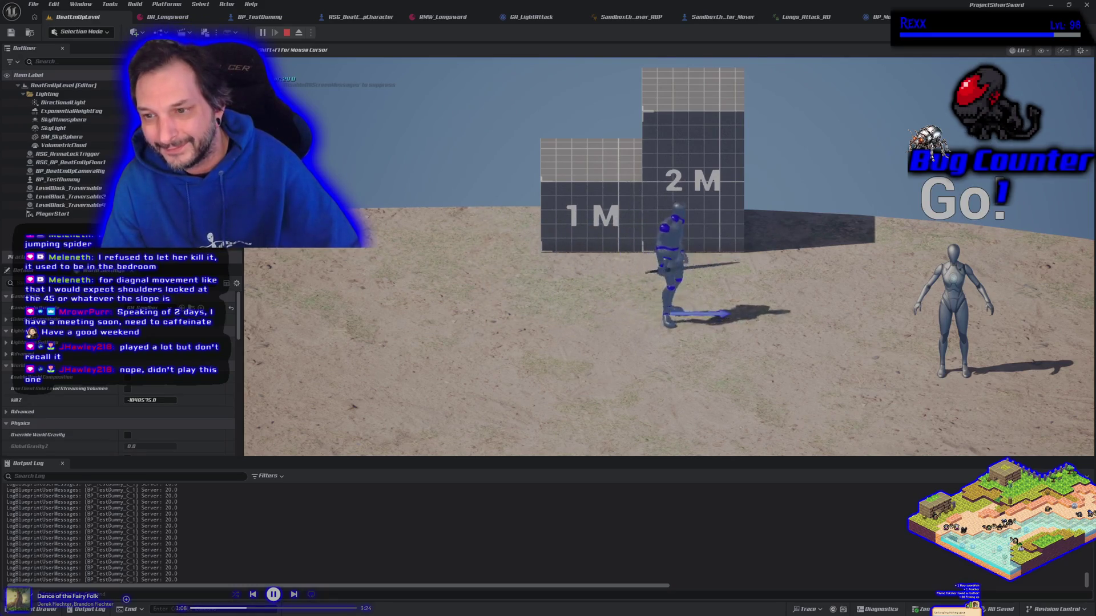
key(a)
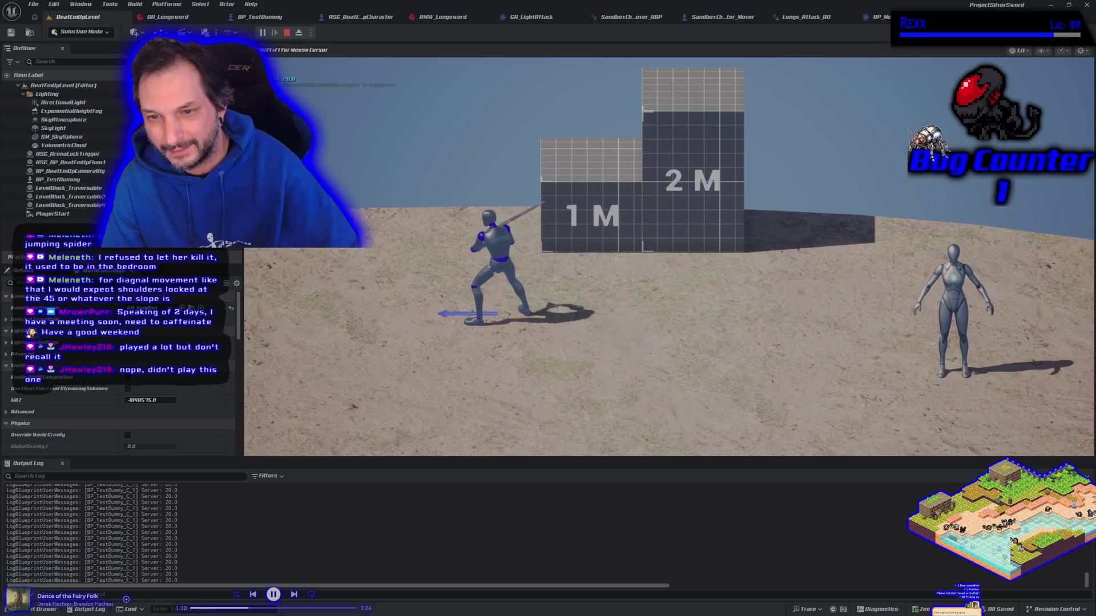
key(d)
key(d)
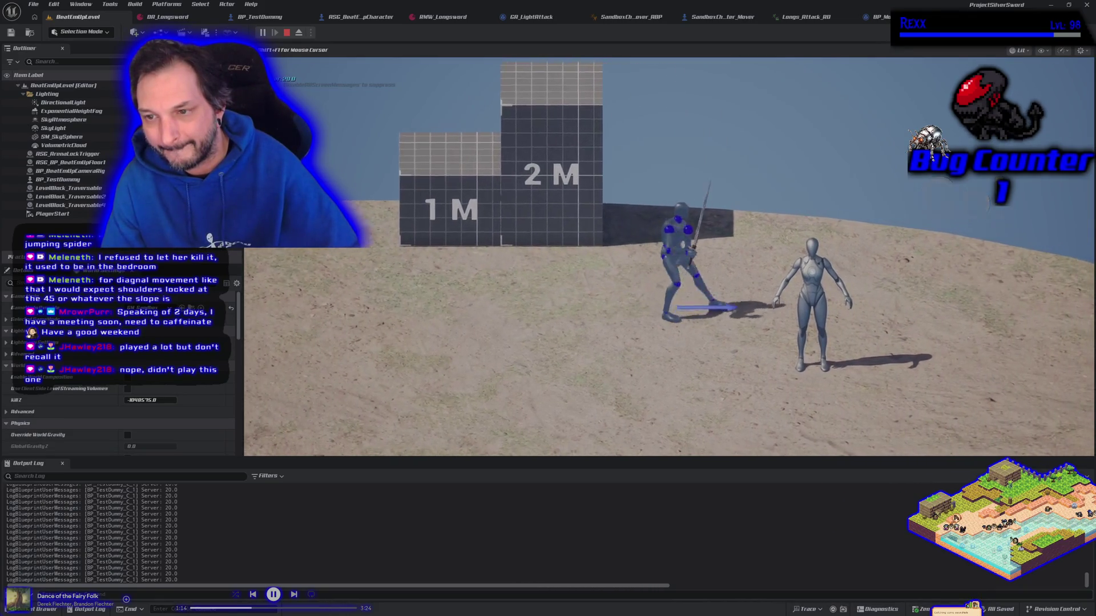
key(a)
key(a)
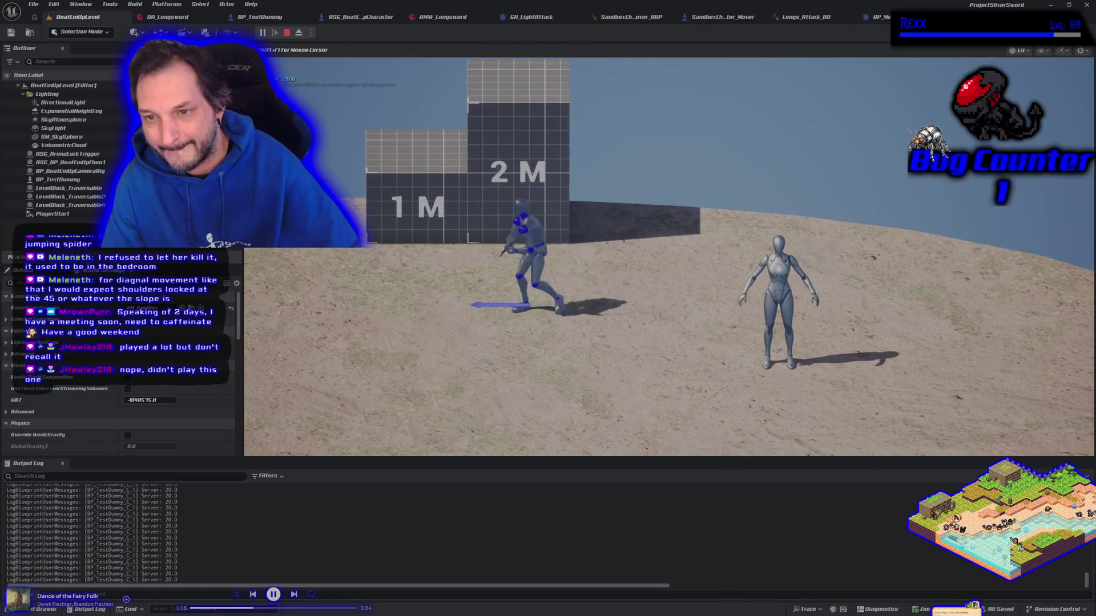
key(d)
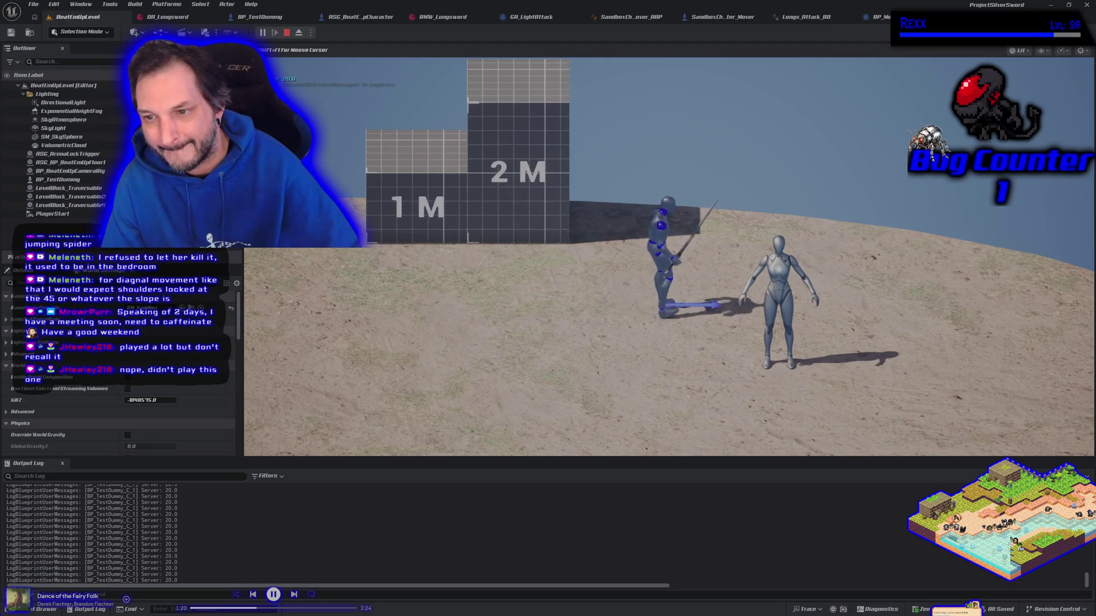
key(a)
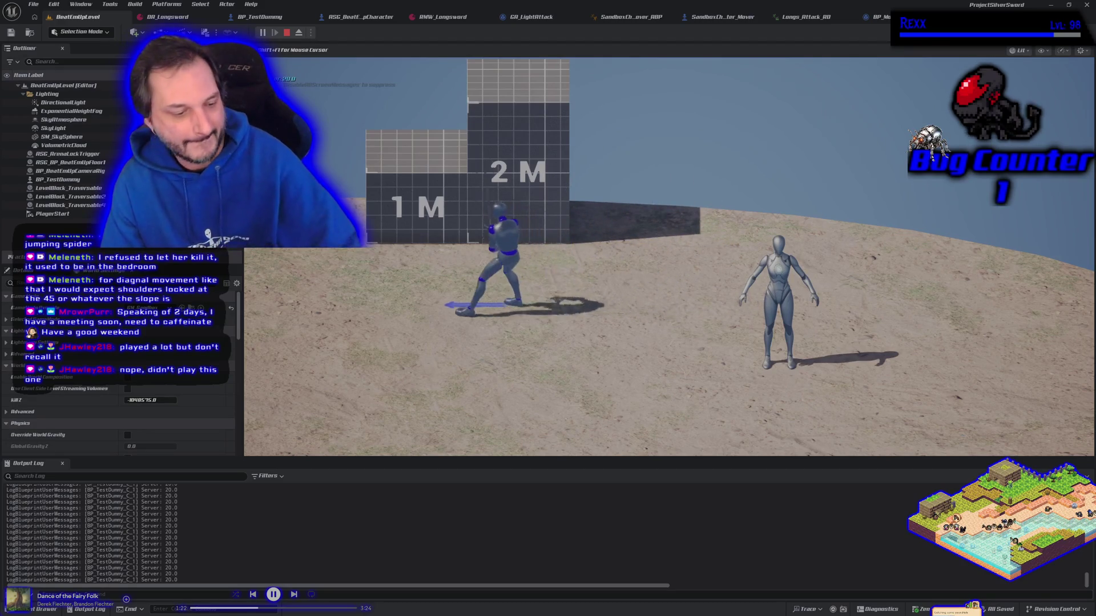
key(Escape)
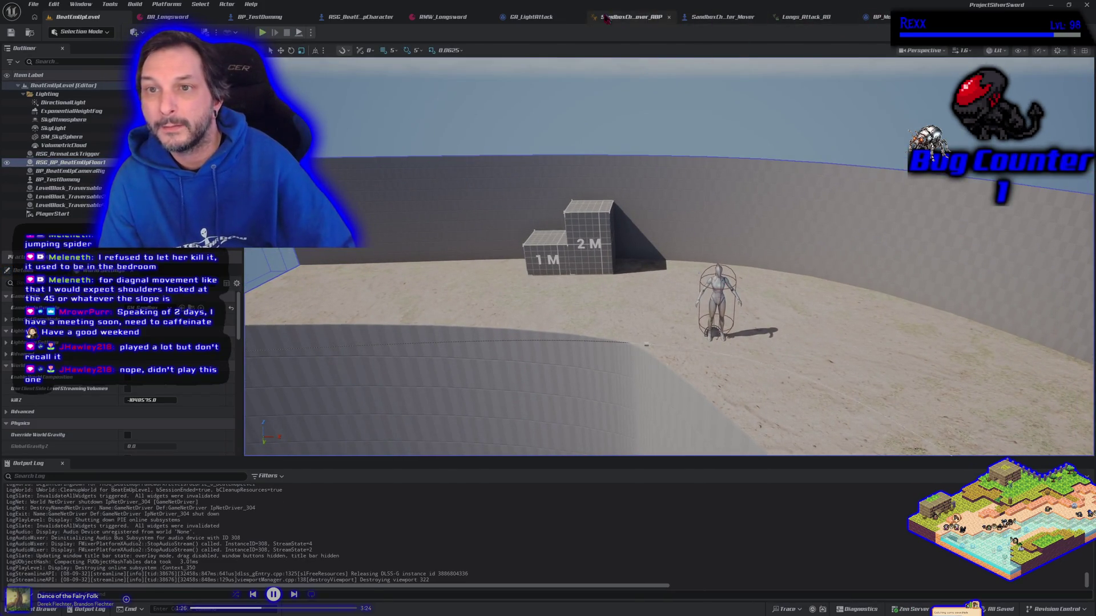
click(550, 20)
Step: Pan the GA_LightAttack graph, then look over the SandboxCharacter_Mover rotation graph
mouse_move(472, 280)
mouse_down()
mouse_move(565, 259)
mouse_move(584, 285)
mouse_up()
drag(446, 302, 458, 340)
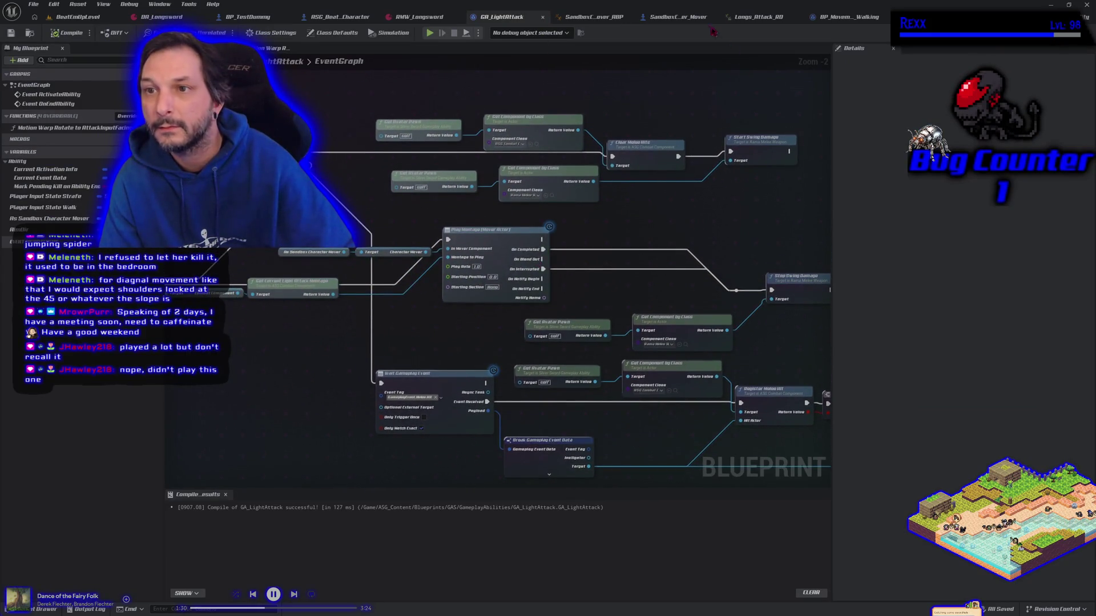
mouse_move(706, 229)
mouse_down()
mouse_move(511, 169)
mouse_move(575, 193)
mouse_move(552, 52)
mouse_up()
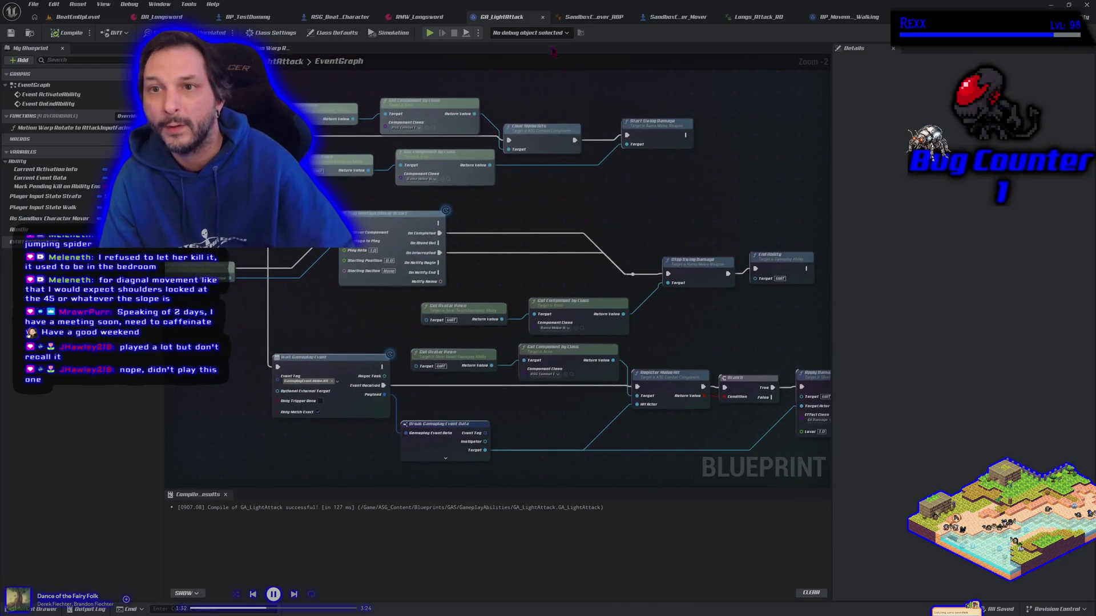
click(698, 18)
mouse_move(392, 307)
mouse_down()
mouse_move(479, 284)
mouse_move(536, 288)
mouse_up()
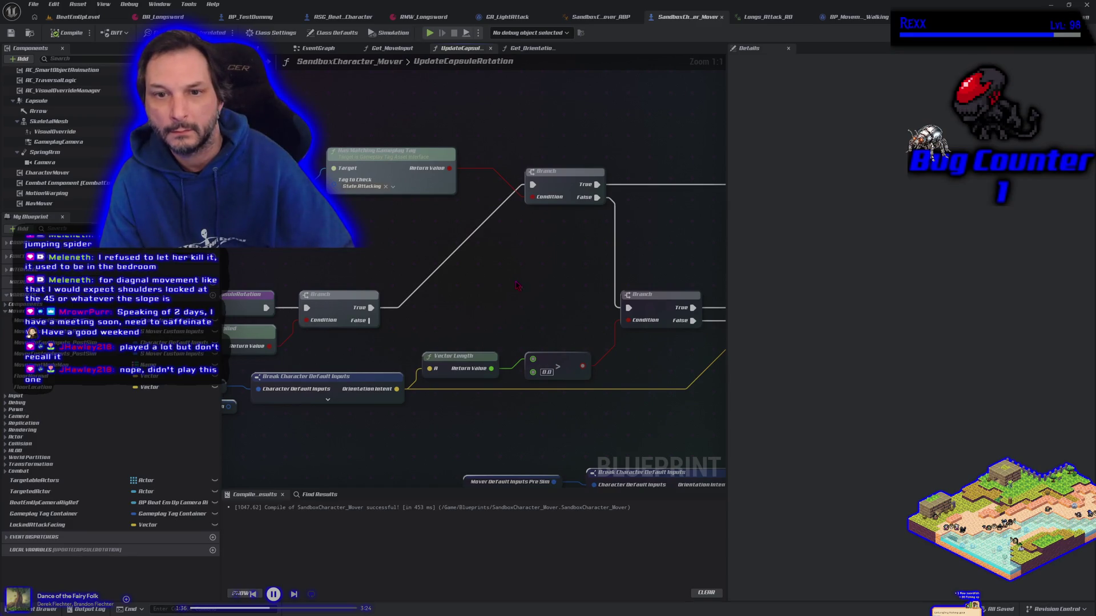
scroll(516, 286, down, 1)
scroll(513, 285, down, 1)
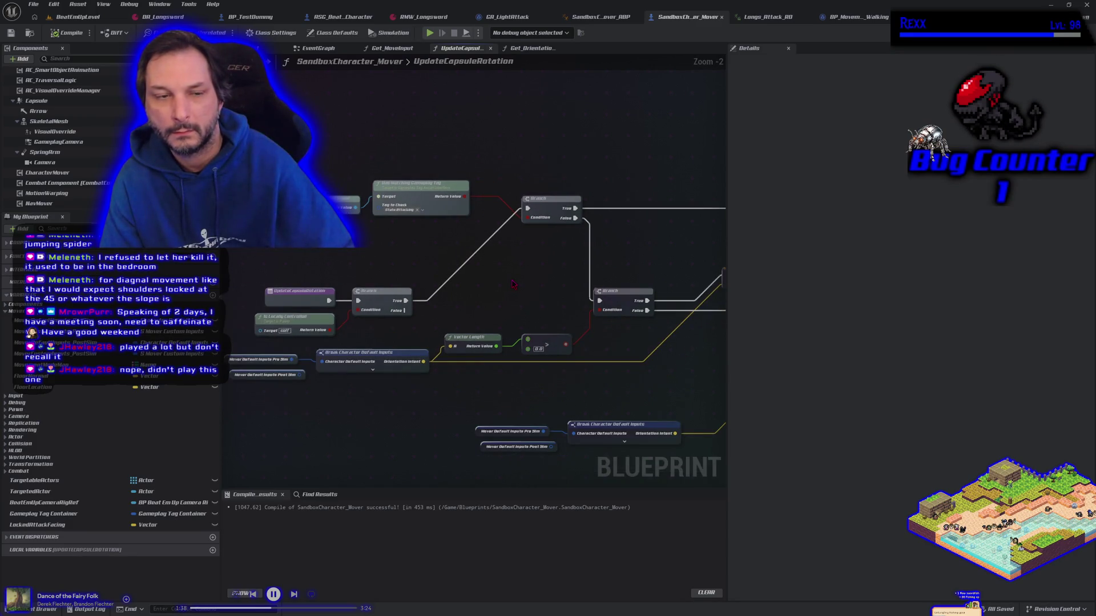
Step: Compare against the ability graph and select the mover's Has Matching Gameplay Tag node
click(519, 16)
drag(517, 209, 660, 213)
scroll(660, 213, down, 2)
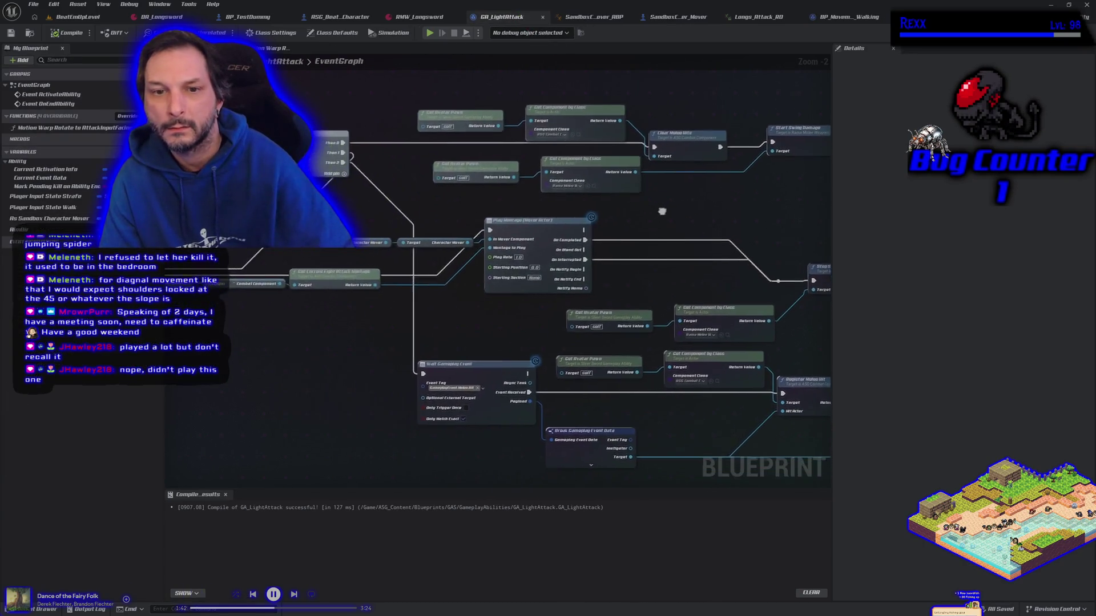
mouse_move(325, 323)
mouse_down()
mouse_move(450, 386)
mouse_move(598, 401)
mouse_up()
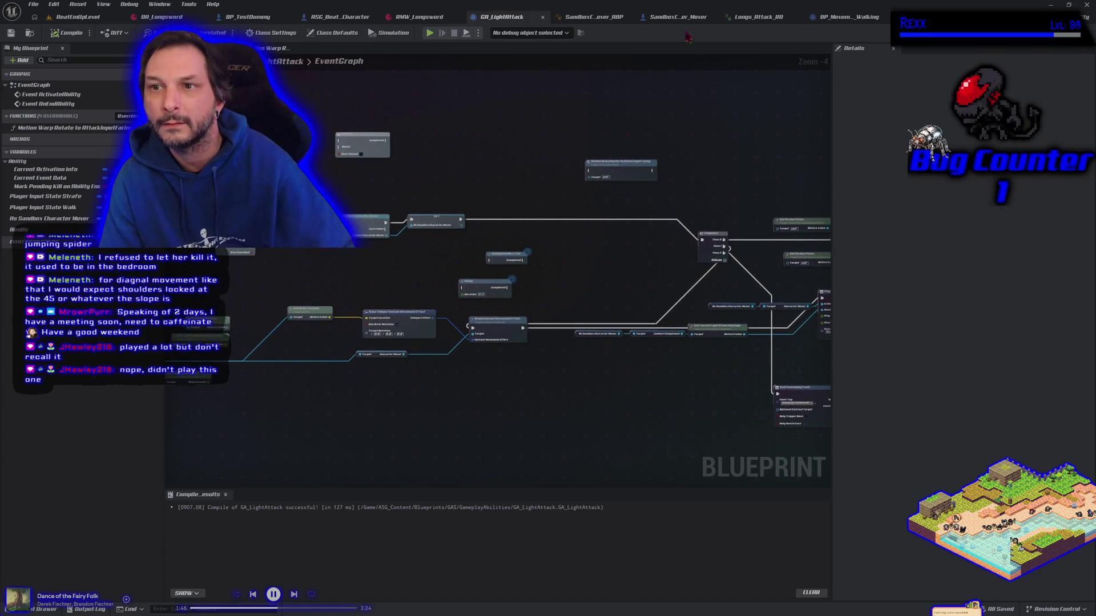
click(679, 16)
click(416, 200)
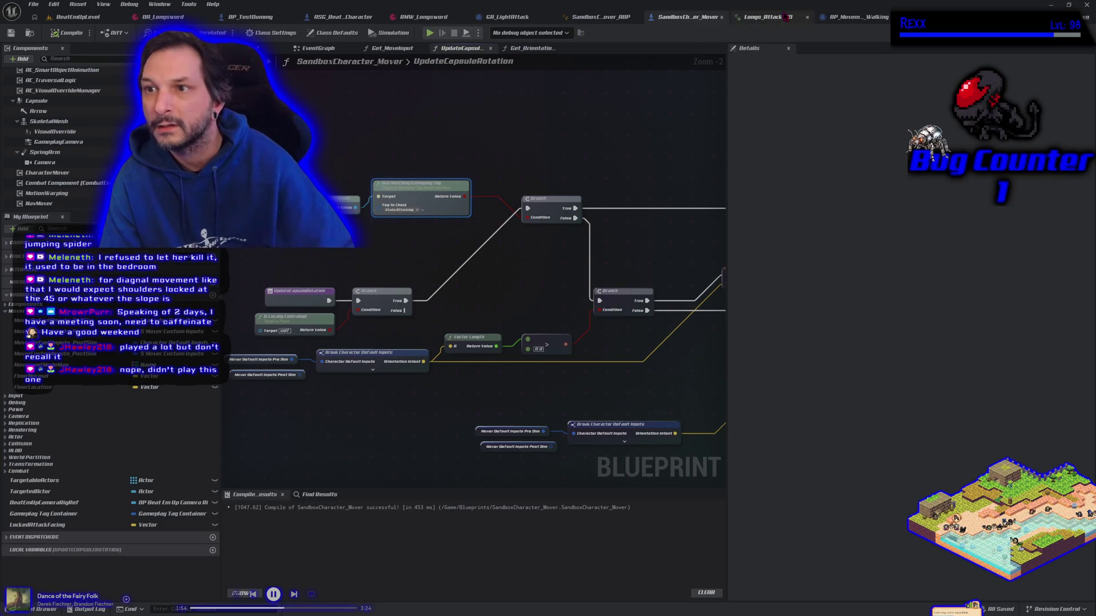
click(521, 18)
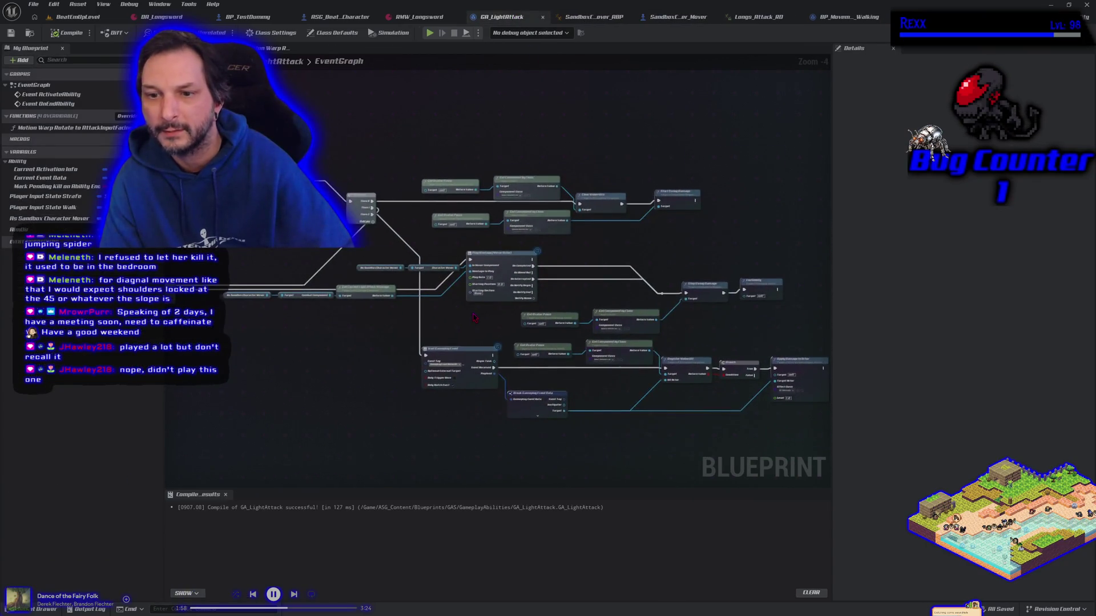
Step: Review the Stop Swing Damage and End Ability nodes and compile GA_LightAttack
scroll(653, 287, up, 2)
drag(654, 287, 440, 294)
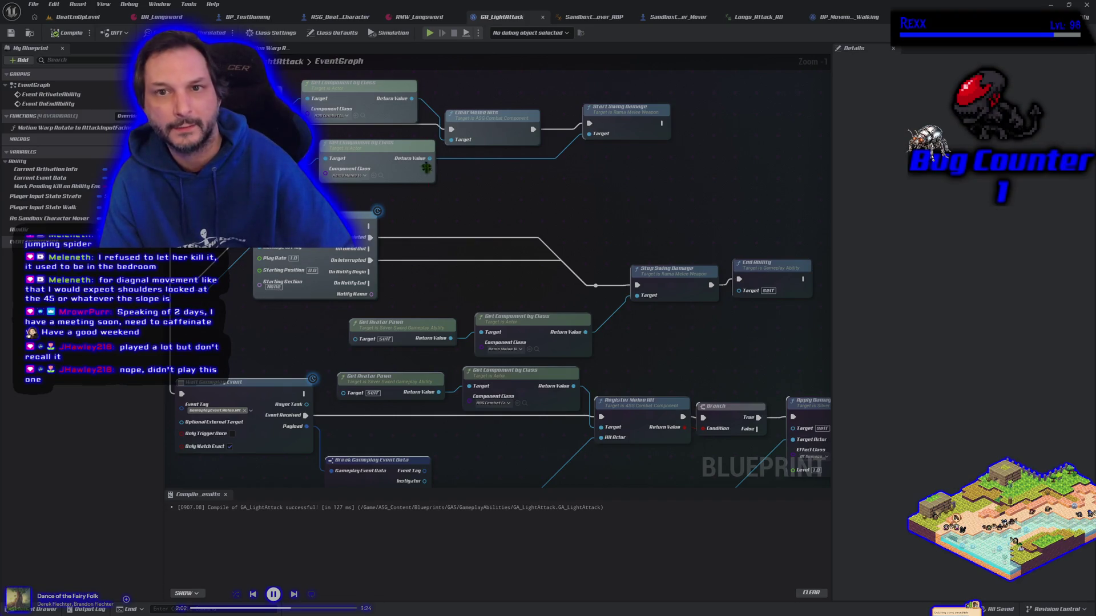
click(355, 18)
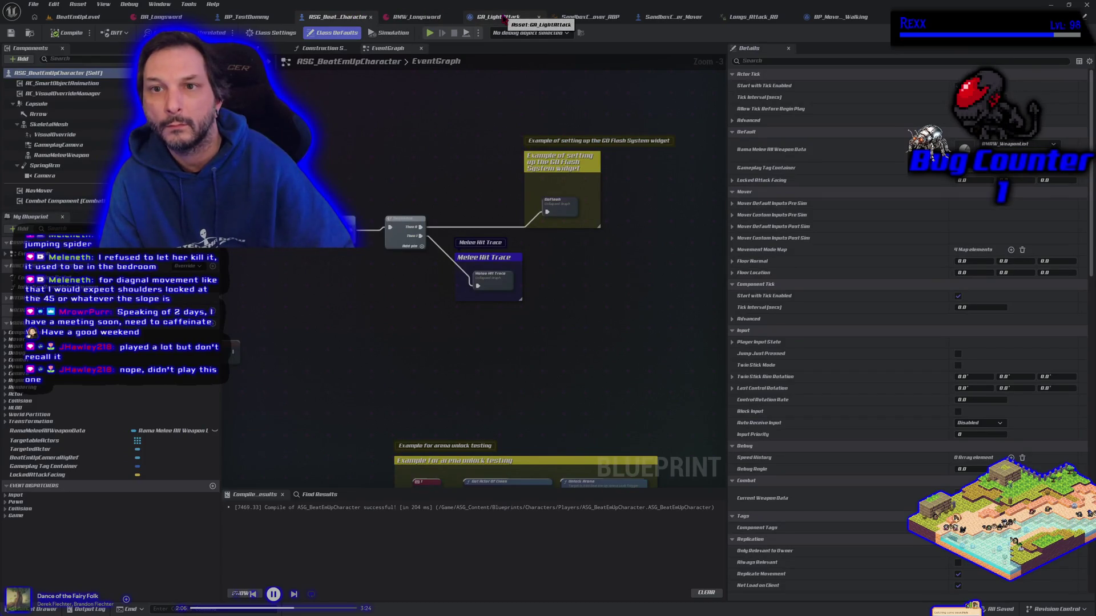
click(504, 19)
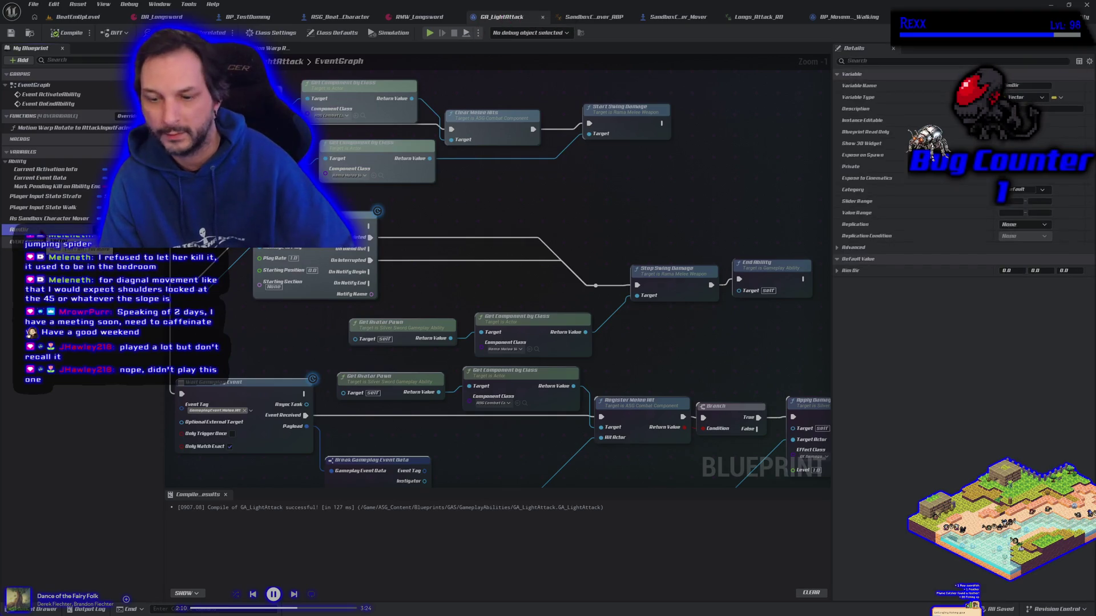
click(68, 32)
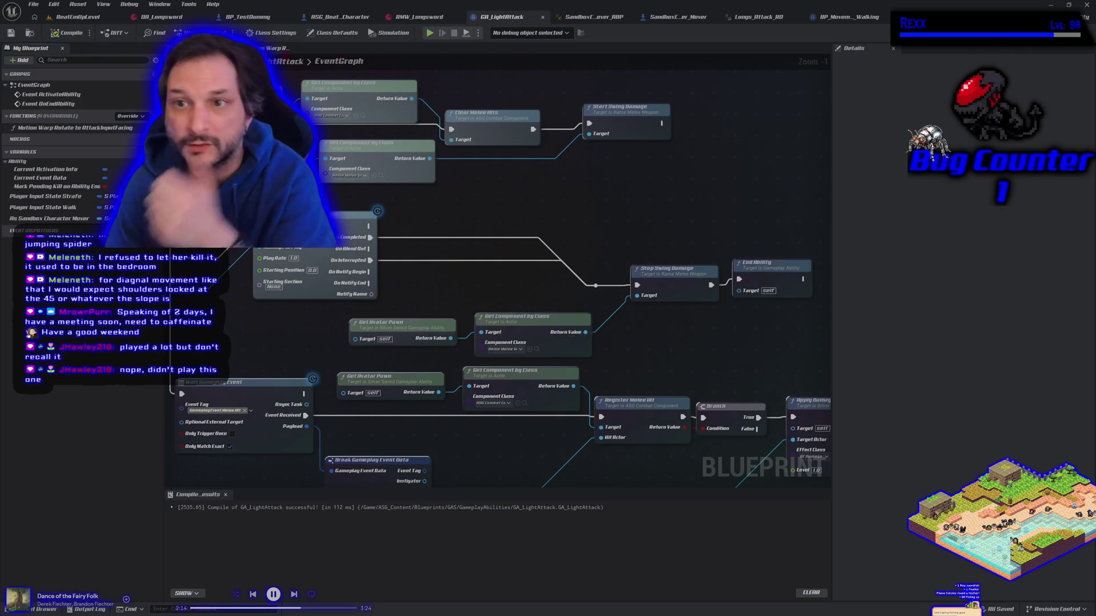
Step: In SandboxCharacter_Mover, replace the Branch condition link with a new IsAttacking boolean, then compile and save
click(672, 21)
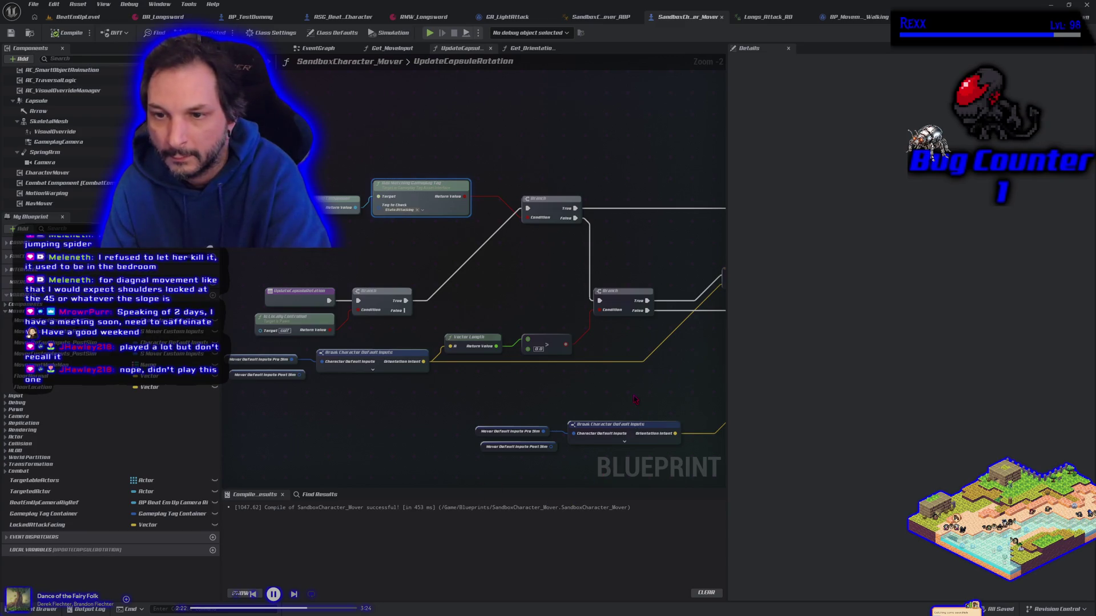
mouse_move(635, 399)
mouse_down()
mouse_move(684, 303)
mouse_move(659, 334)
mouse_move(669, 404)
mouse_move(623, 377)
mouse_up()
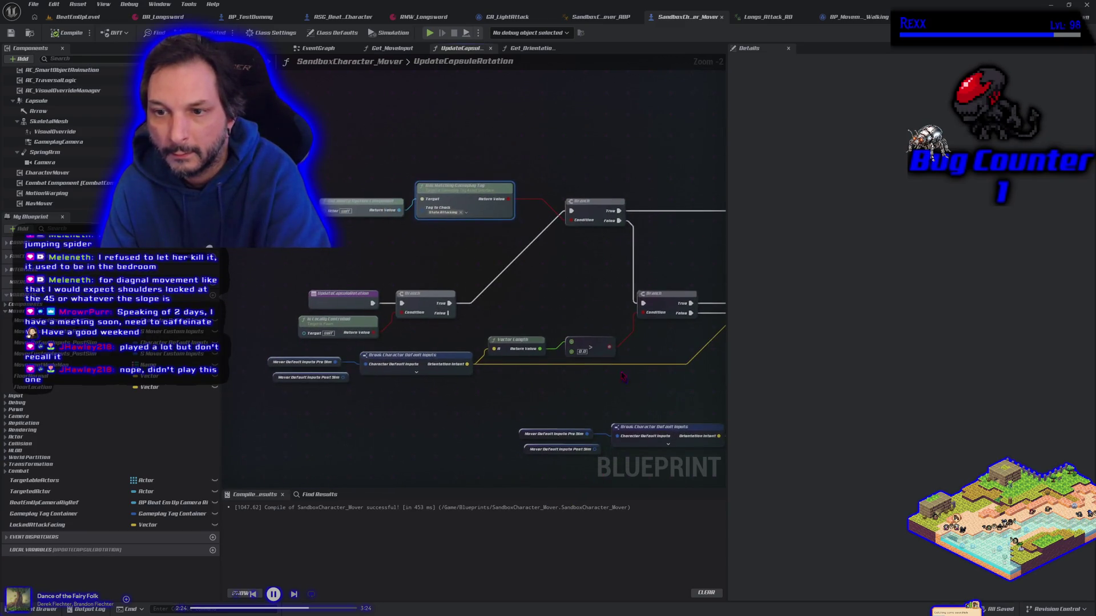
right_click(578, 224)
click(596, 252)
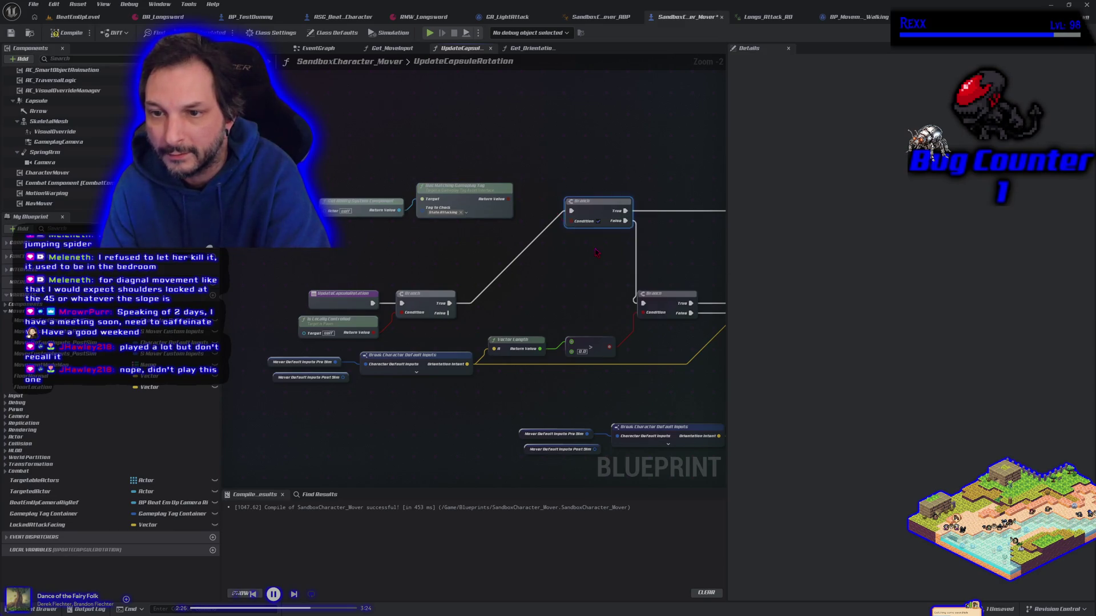
drag(575, 224, 549, 239)
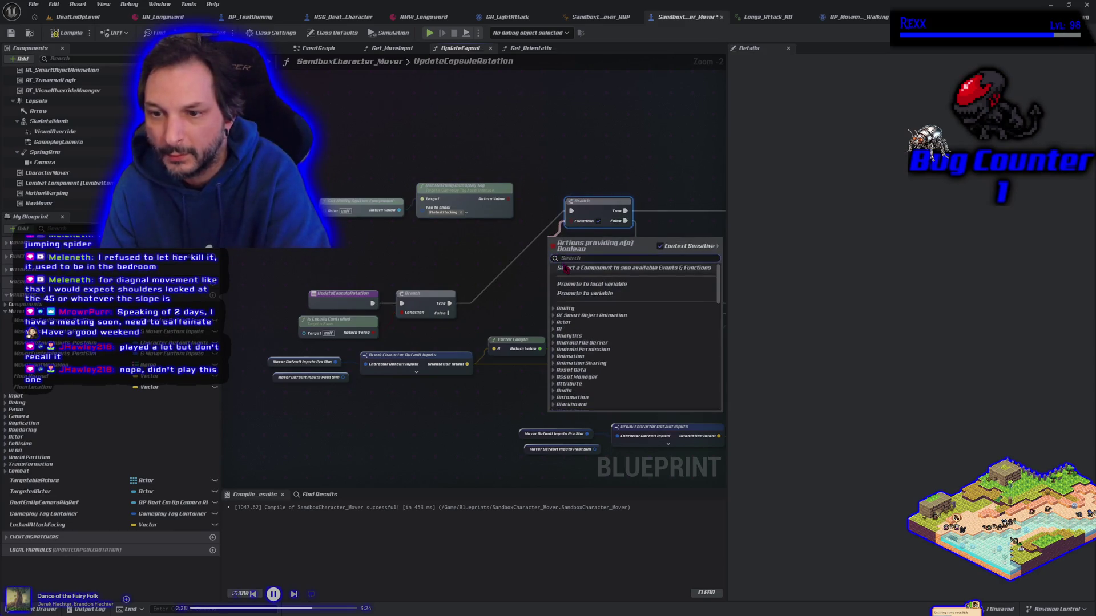
click(576, 294)
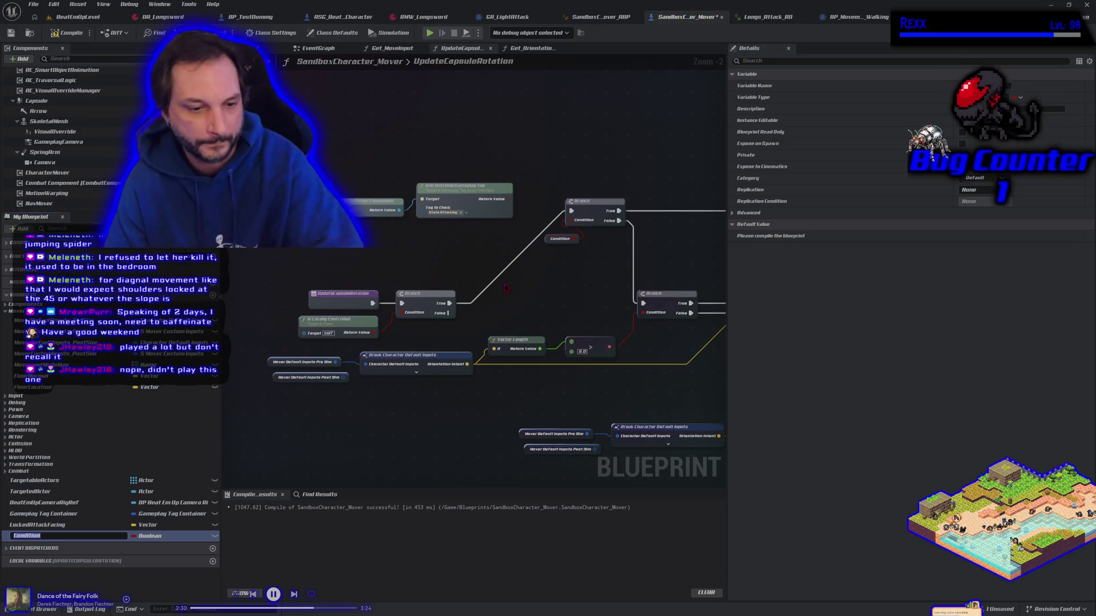
text(IsAttacking)
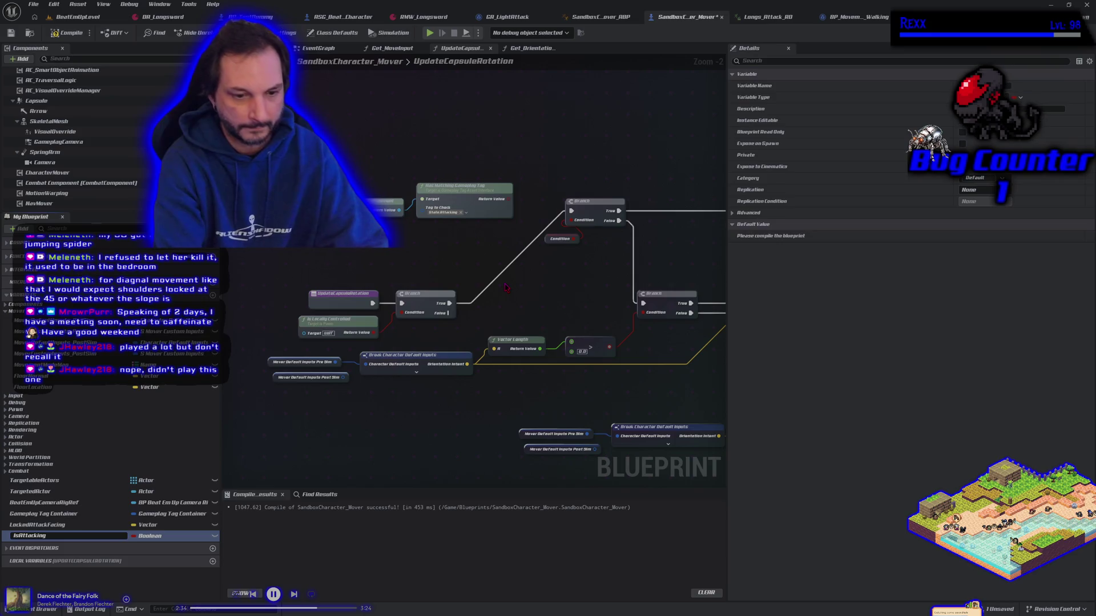
key(Return)
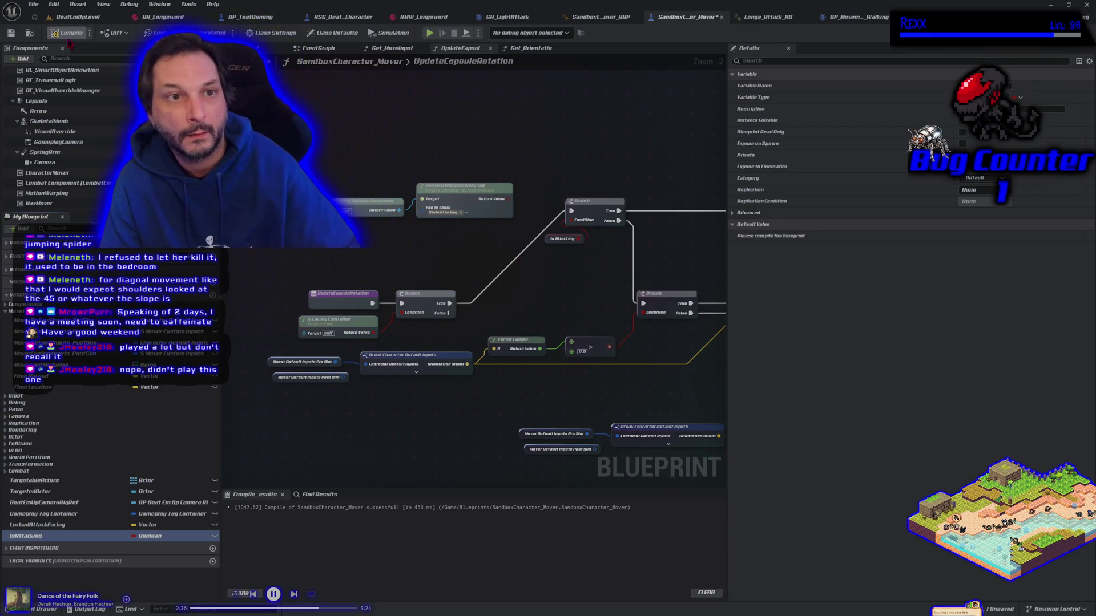
click(11, 33)
mouse_move(570, 279)
mouse_down()
mouse_move(384, 238)
mouse_move(416, 263)
mouse_up()
scroll(416, 263, down, 2)
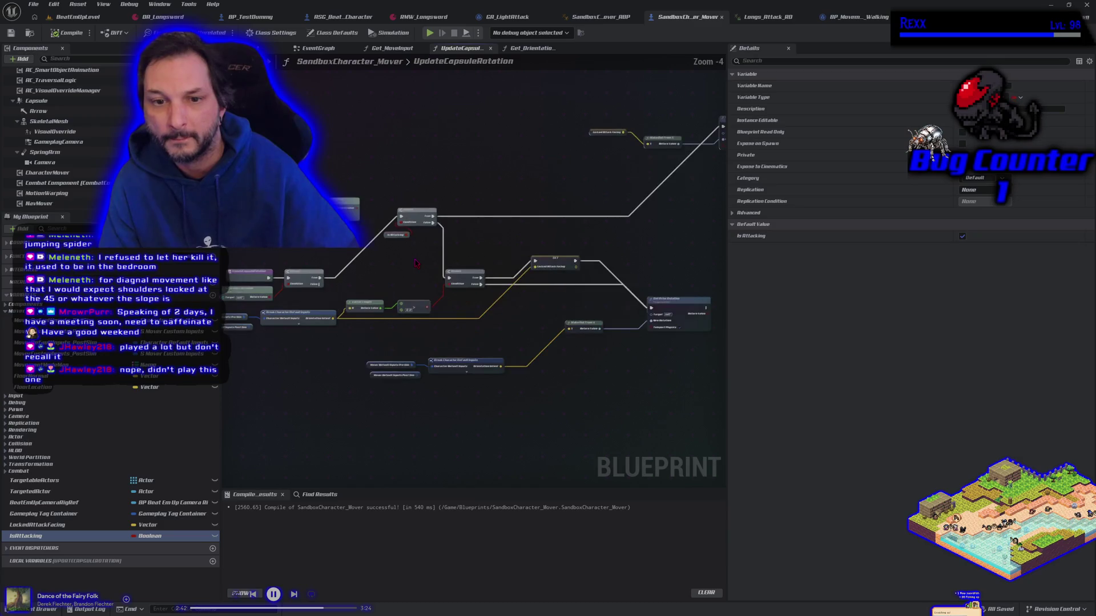
click(507, 17)
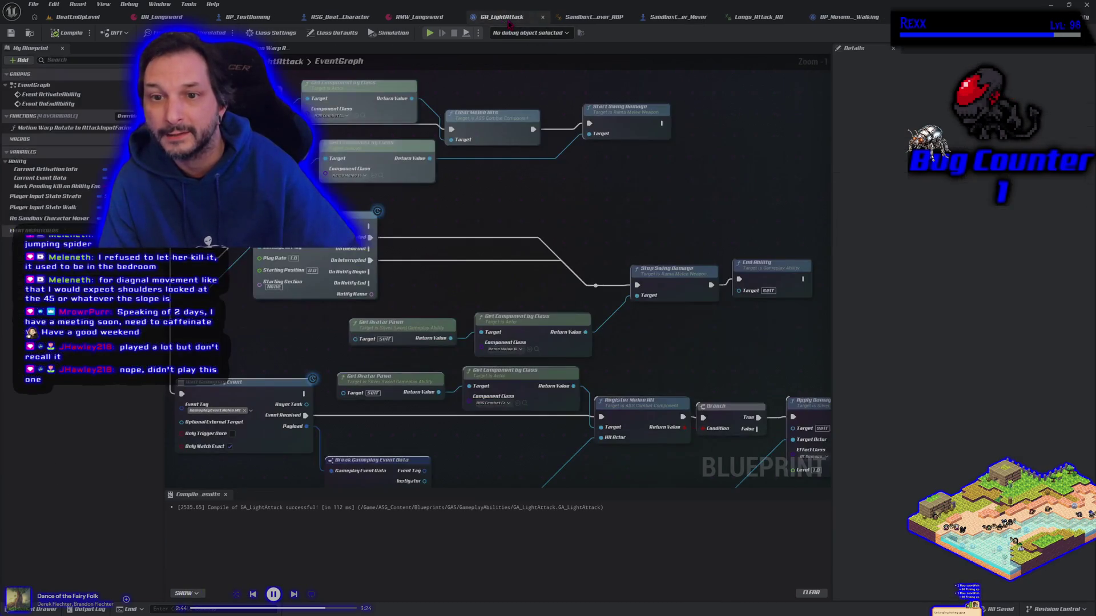
Step: Add a Get Is Attacking node driving a new Branch placed after the SET node
mouse_move(571, 320)
mouse_down()
mouse_move(464, 284)
mouse_move(588, 304)
mouse_move(745, 297)
mouse_up()
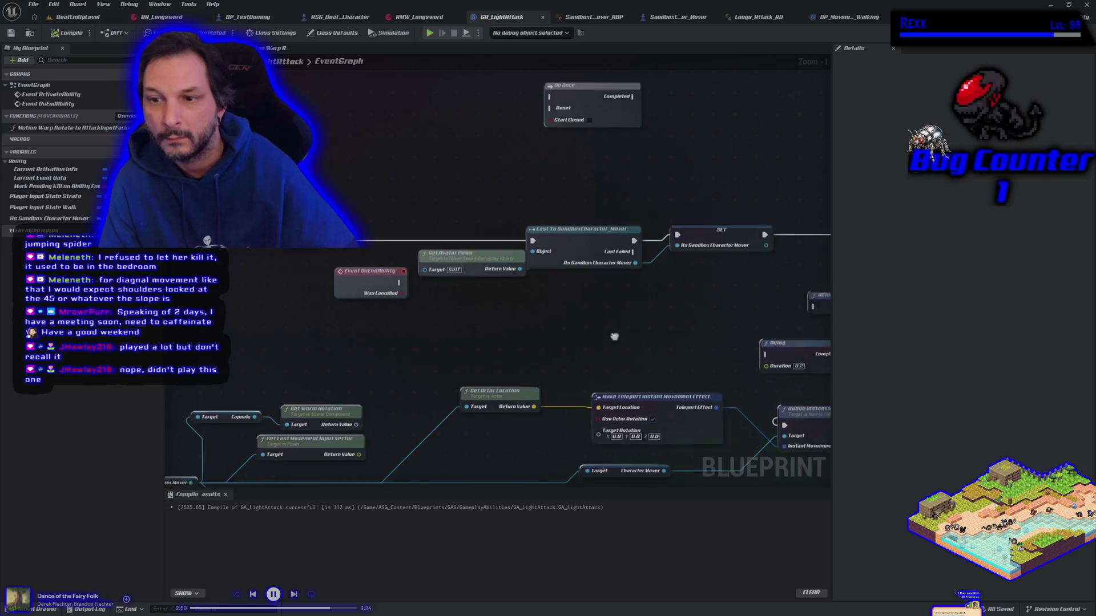
drag(612, 335, 282, 343)
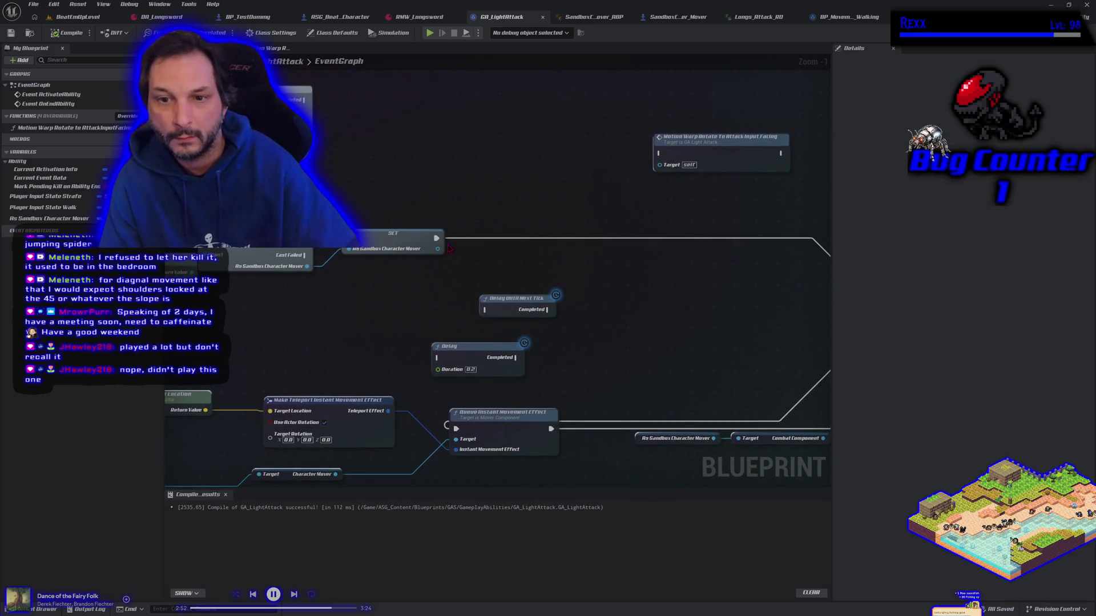
drag(438, 249, 457, 257)
text(get)
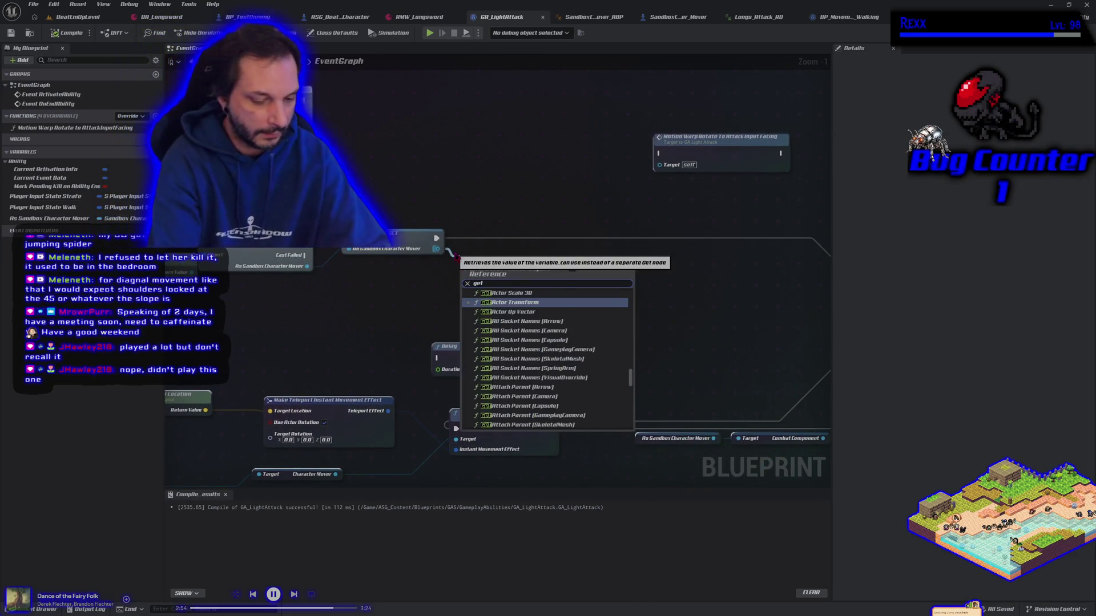
text( is attacking)
key(Return)
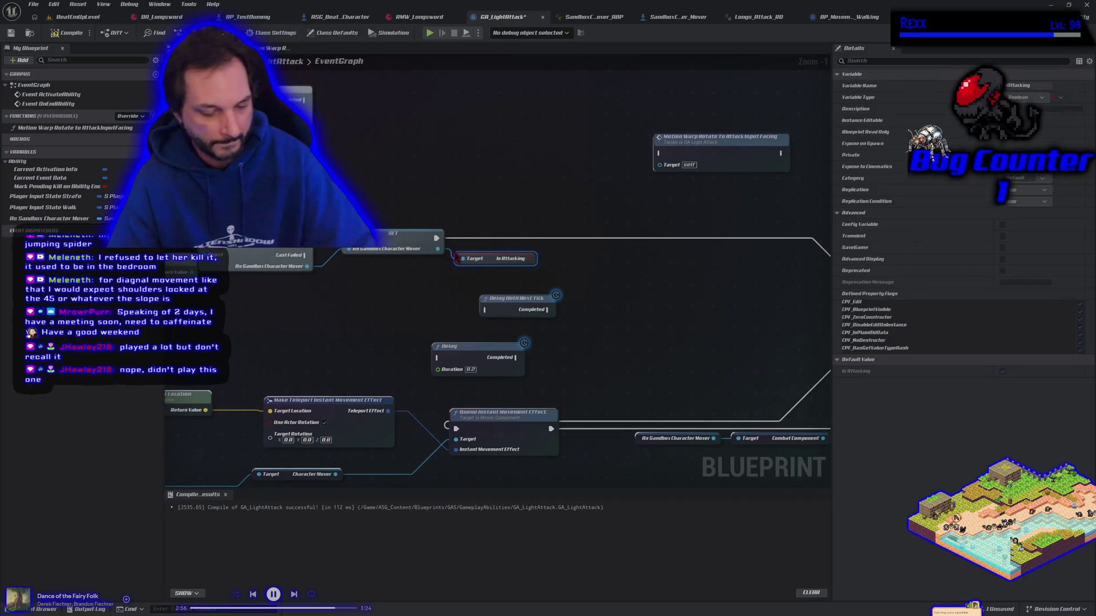
click(563, 210)
click(562, 210)
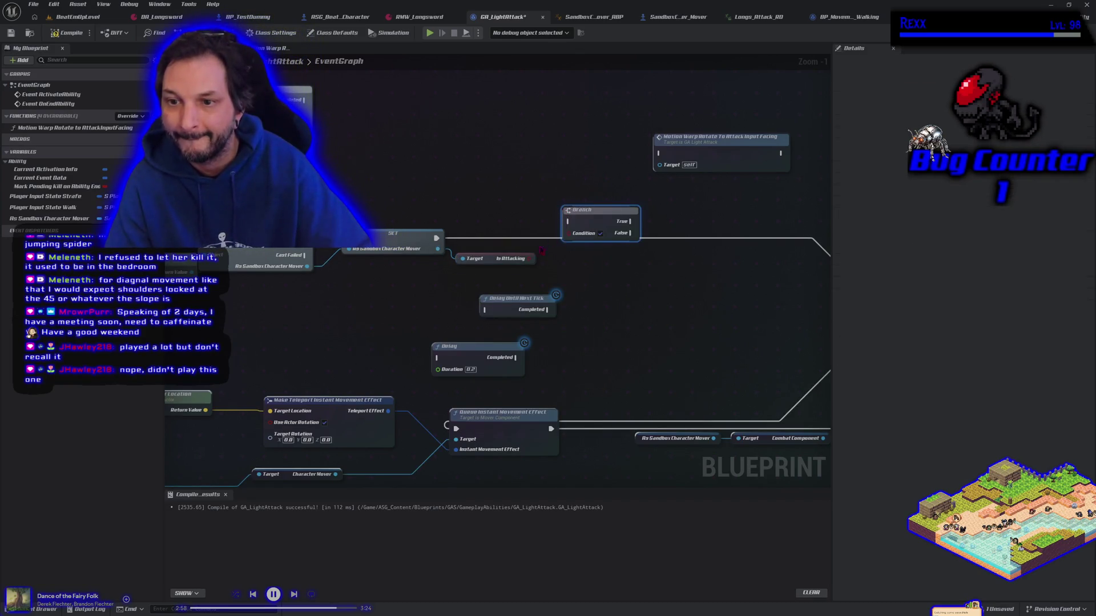
mouse_move(528, 262)
mouse_down()
mouse_move(579, 234)
mouse_move(575, 244)
mouse_up()
drag(436, 235, 558, 239)
drag(587, 282, 406, 259)
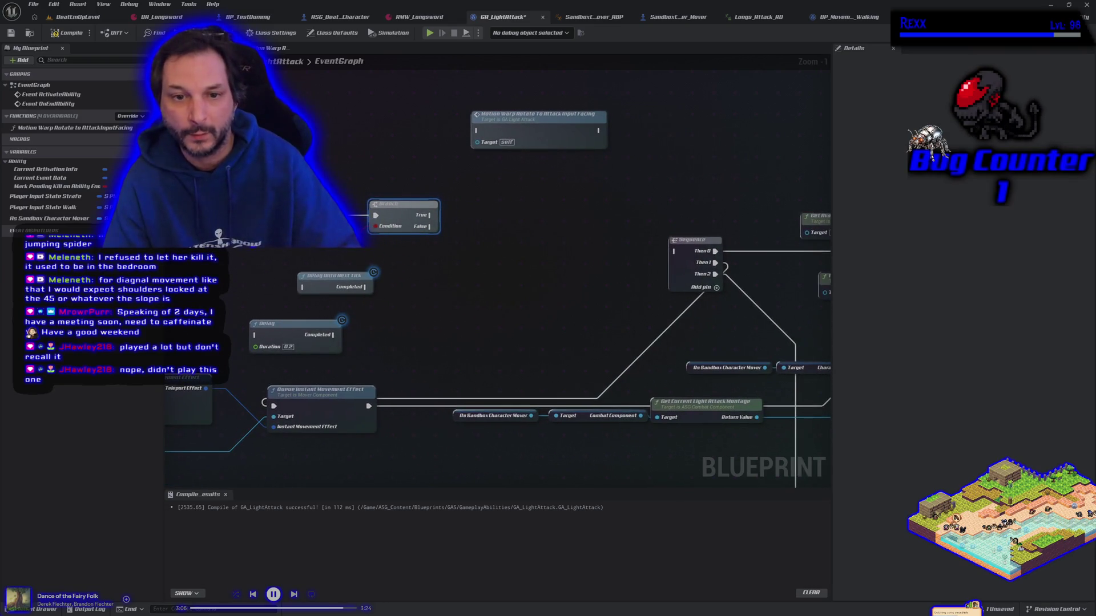
Step: Put a Set Is Attacking node on the Branch's False output and route True into the Sequence
drag(375, 226, 345, 260)
drag(477, 247, 477, 247)
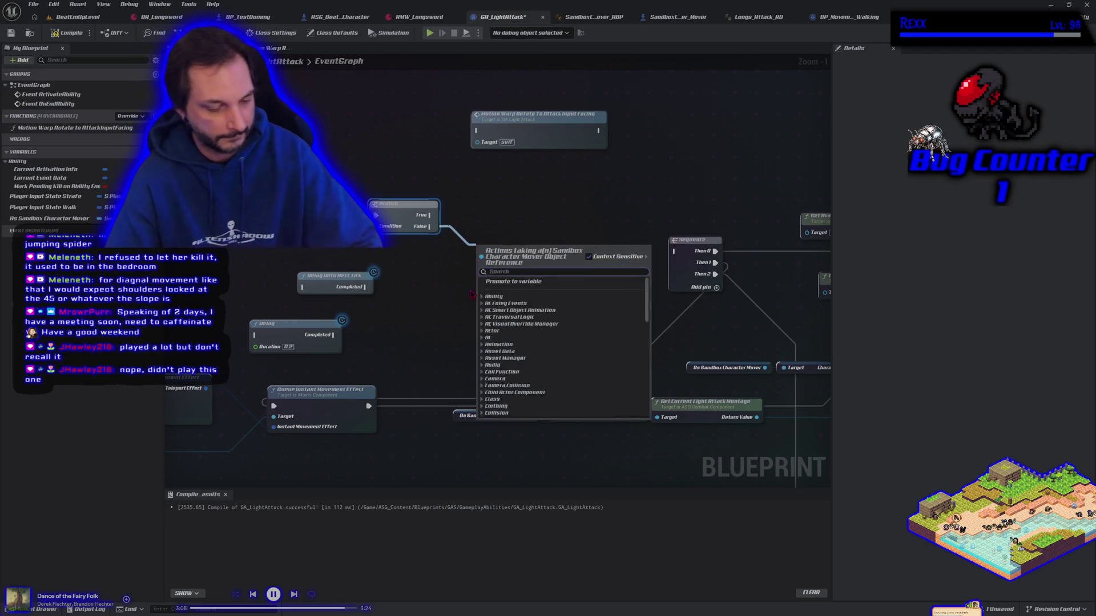
text(set is)
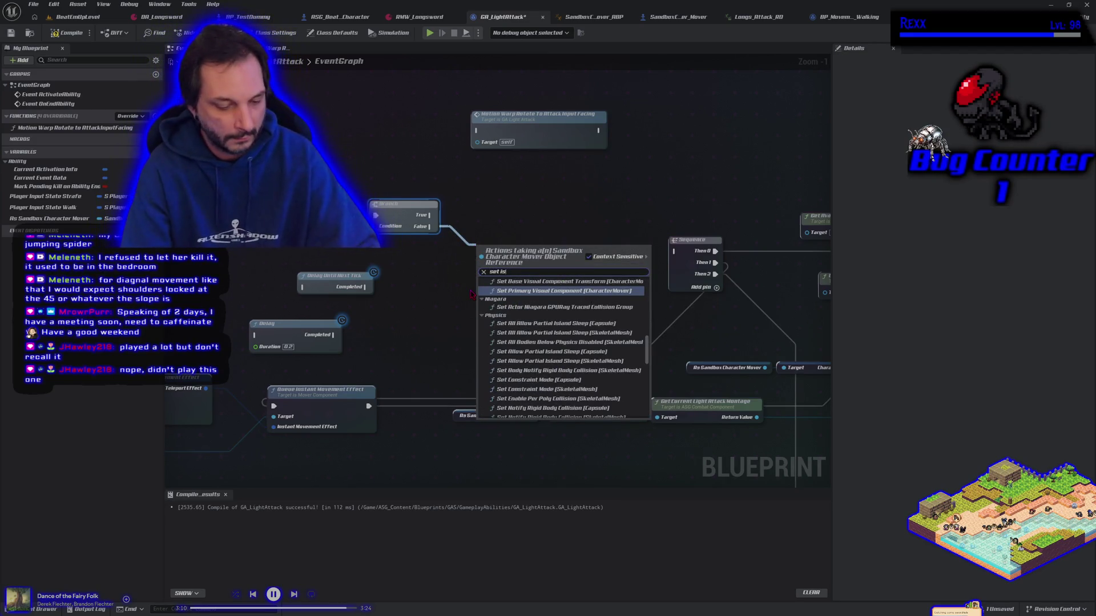
text(at)
key(Return)
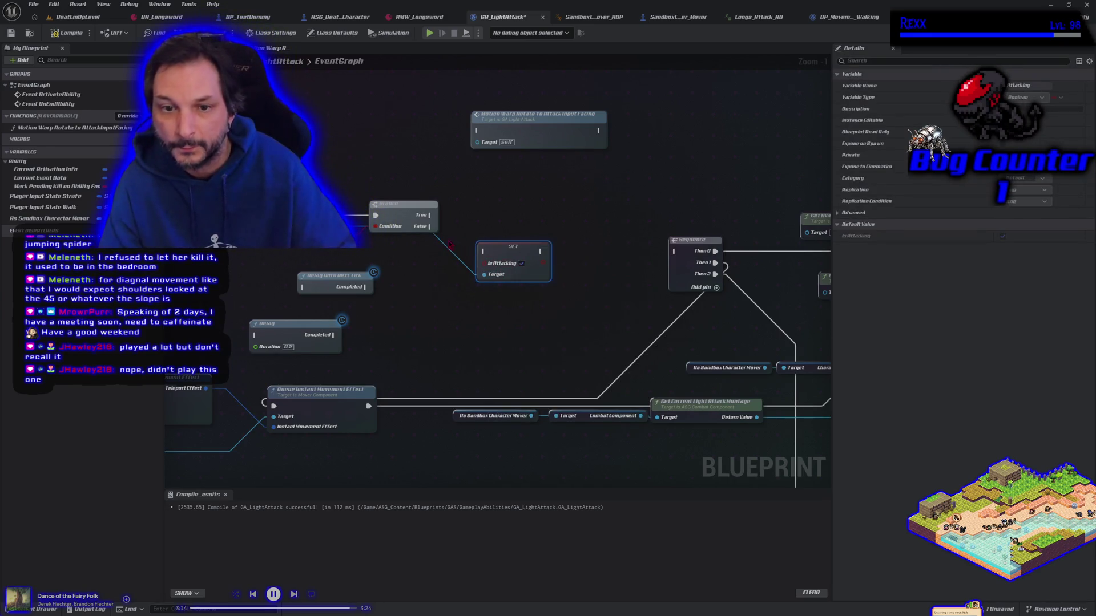
mouse_move(430, 227)
mouse_down()
mouse_move(484, 251)
mouse_move(542, 240)
mouse_move(675, 251)
mouse_up()
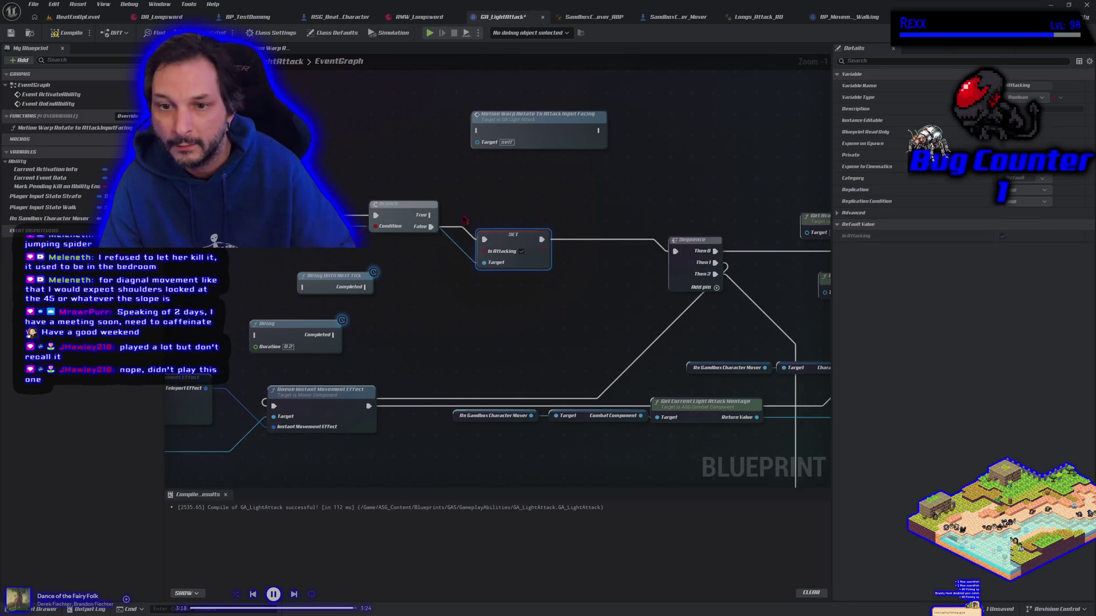
mouse_move(431, 216)
mouse_down()
mouse_move(669, 239)
mouse_move(675, 251)
mouse_up()
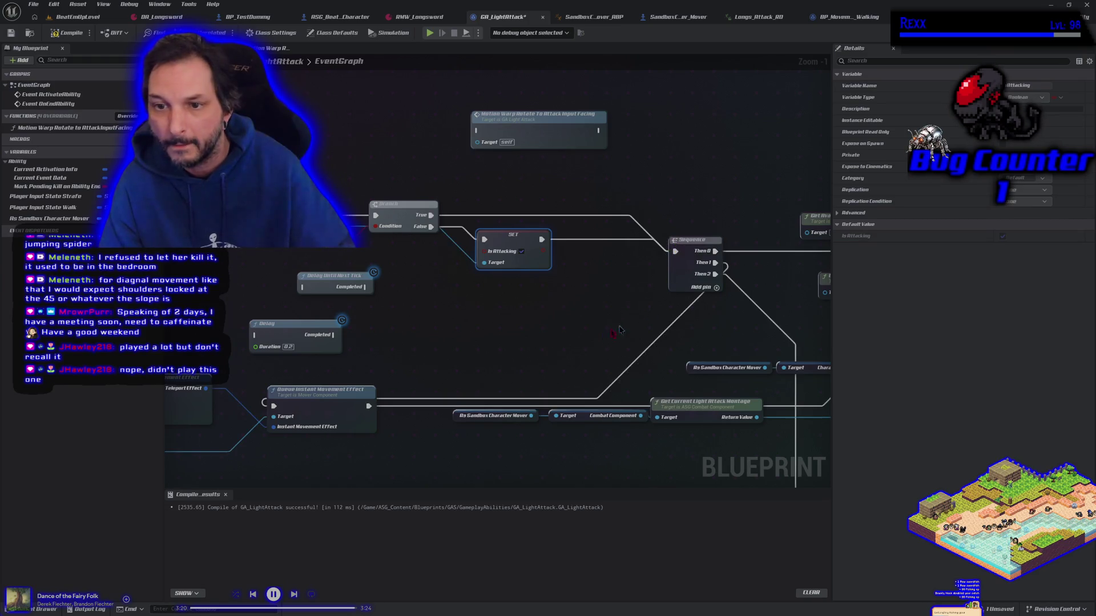
mouse_move(591, 346)
mouse_down()
mouse_move(362, 318)
mouse_move(316, 280)
mouse_up()
mouse_move(521, 403)
mouse_down()
mouse_move(412, 392)
mouse_move(258, 286)
mouse_up()
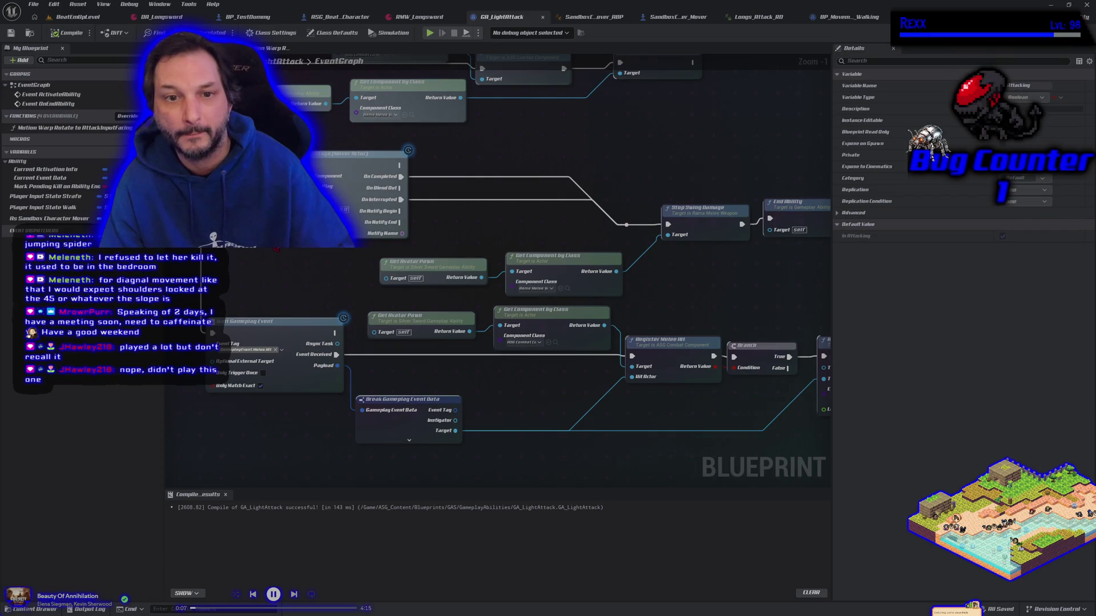
Step: Place an As Sandbox Character Mover getter in the GA_LightAttack graph
mouse_move(401, 194)
mouse_down()
mouse_move(440, 221)
mouse_move(433, 214)
mouse_up()
text(set is att)
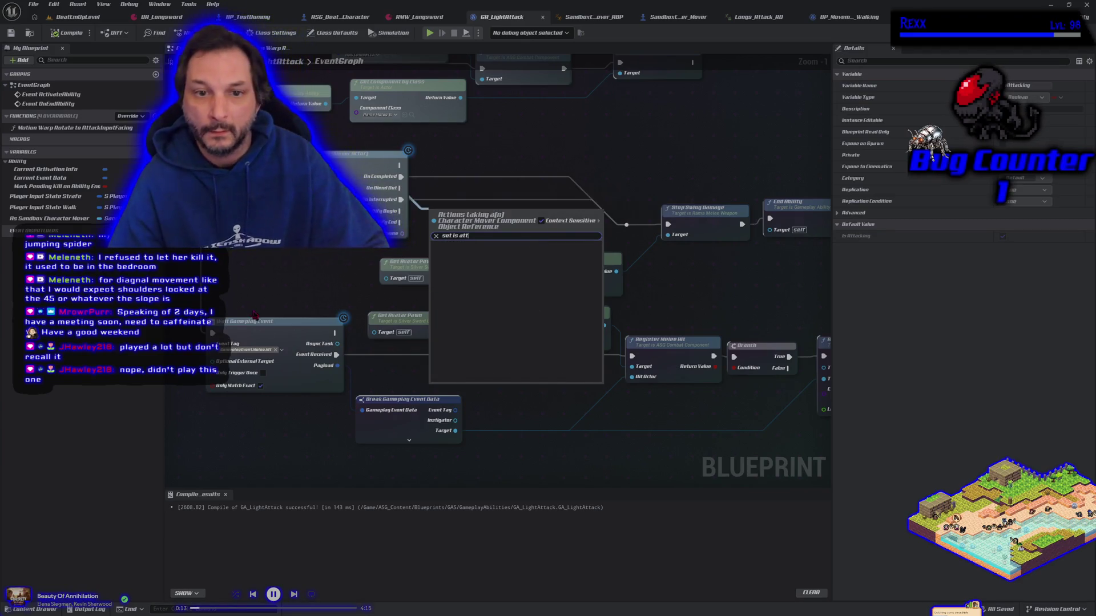
drag(273, 273, 357, 285)
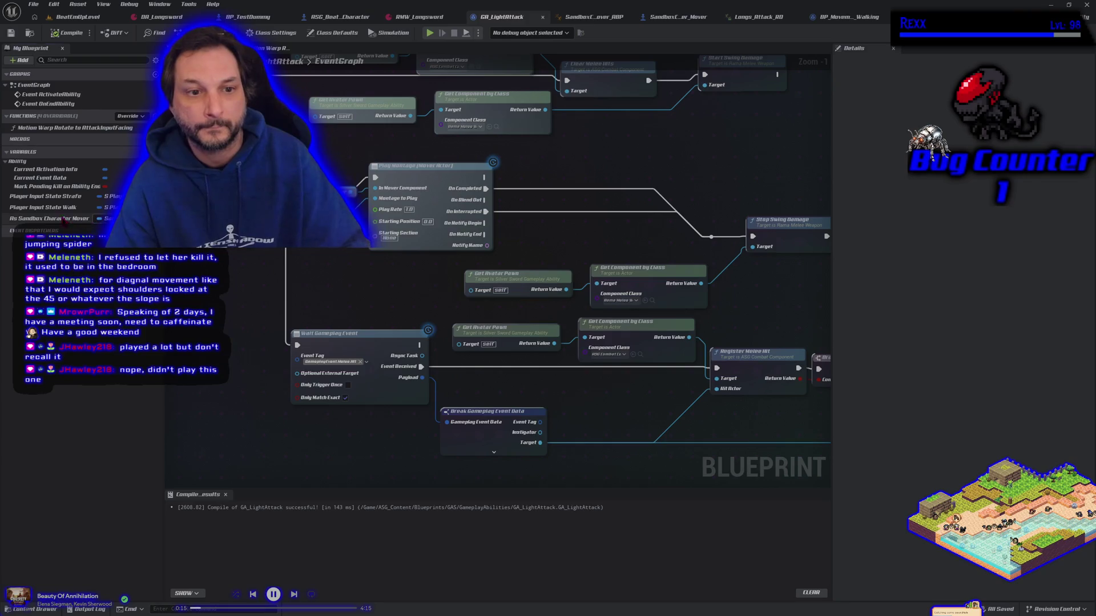
mouse_move(49, 218)
mouse_down()
mouse_move(514, 206)
mouse_move(534, 240)
mouse_move(524, 238)
mouse_up()
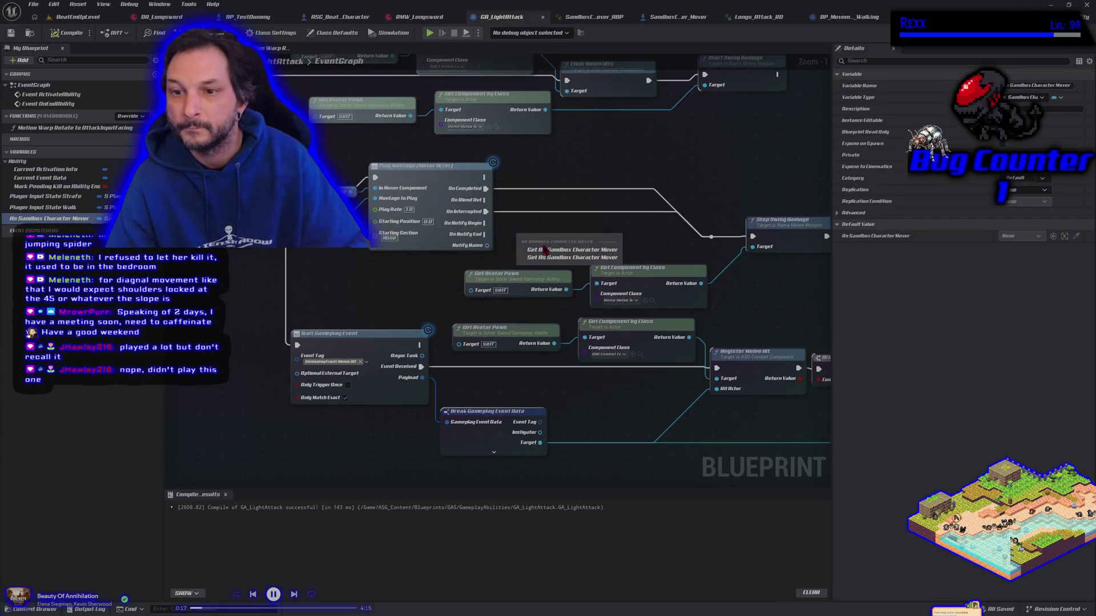
click(545, 249)
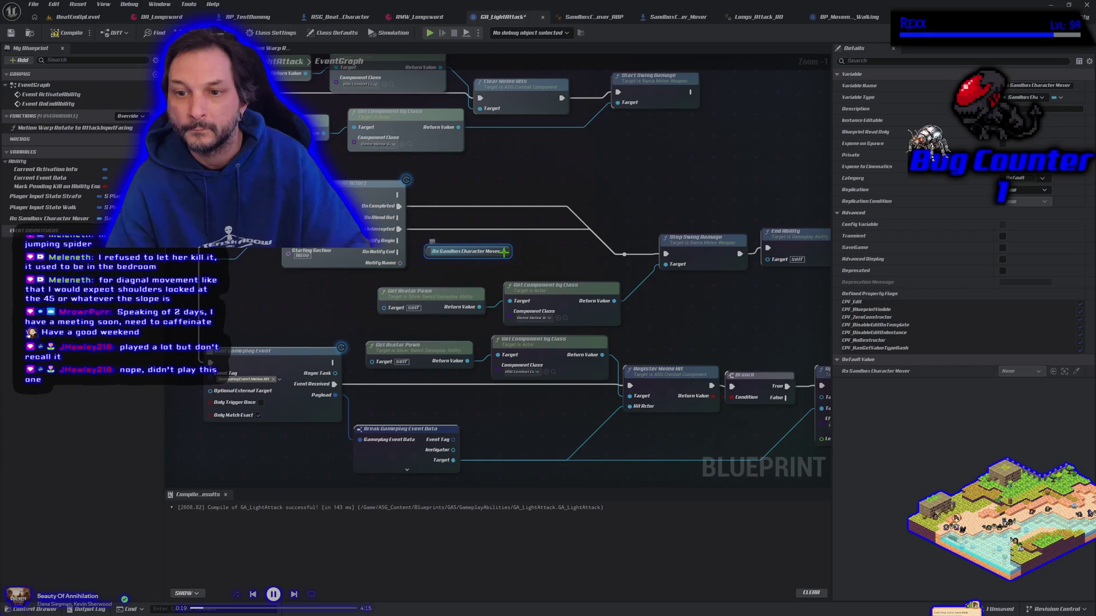
Step: Run Set Is Attacking from that getter on montage blend out, compile, and start a playtest
drag(505, 252, 524, 253)
text(set)
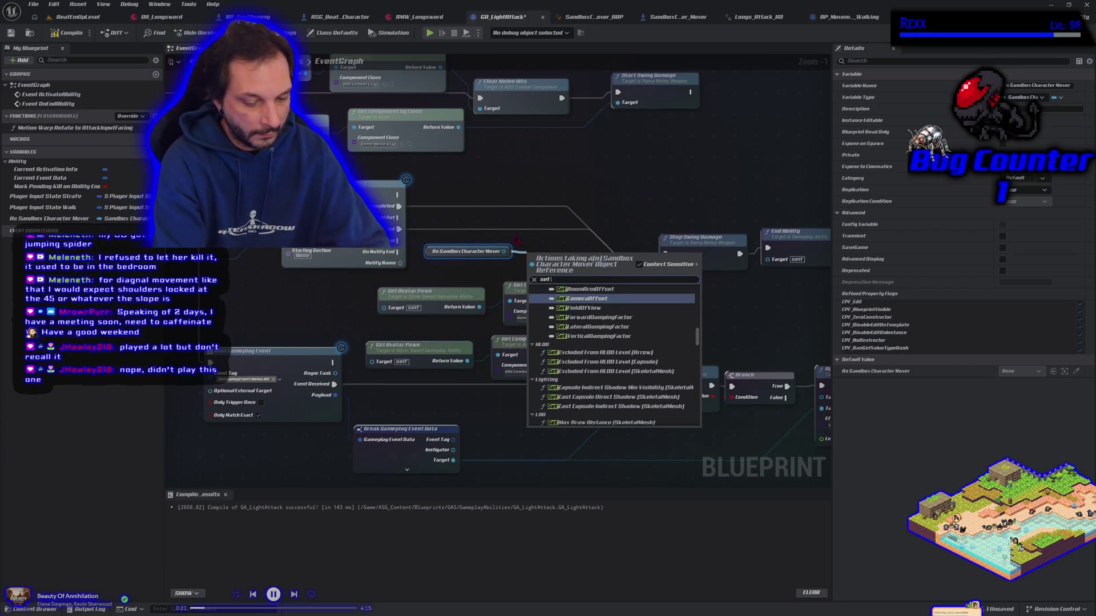
text( isatt)
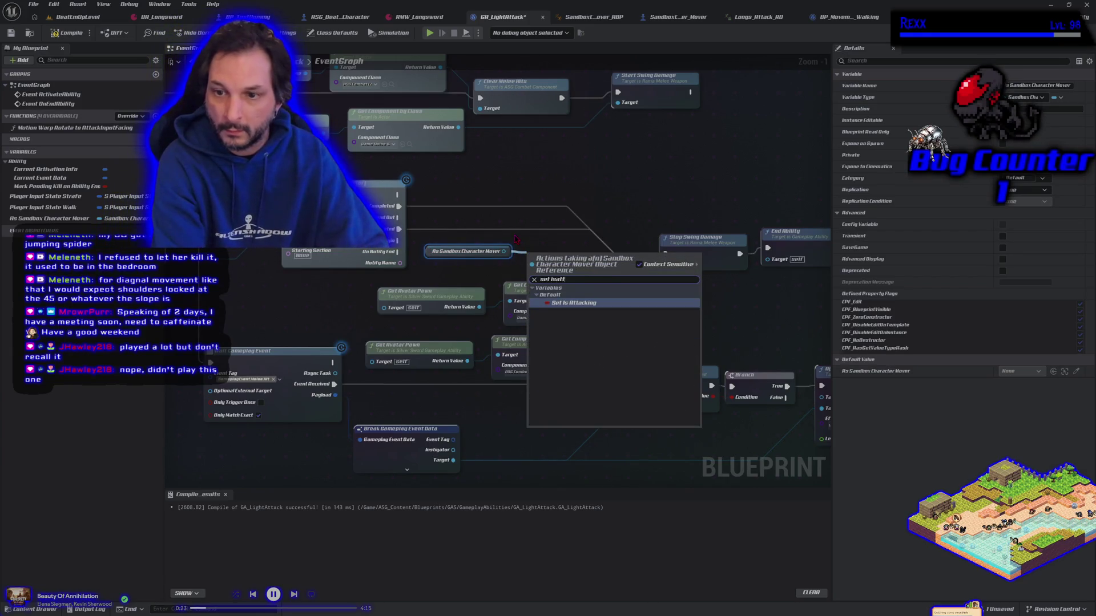
key(Return)
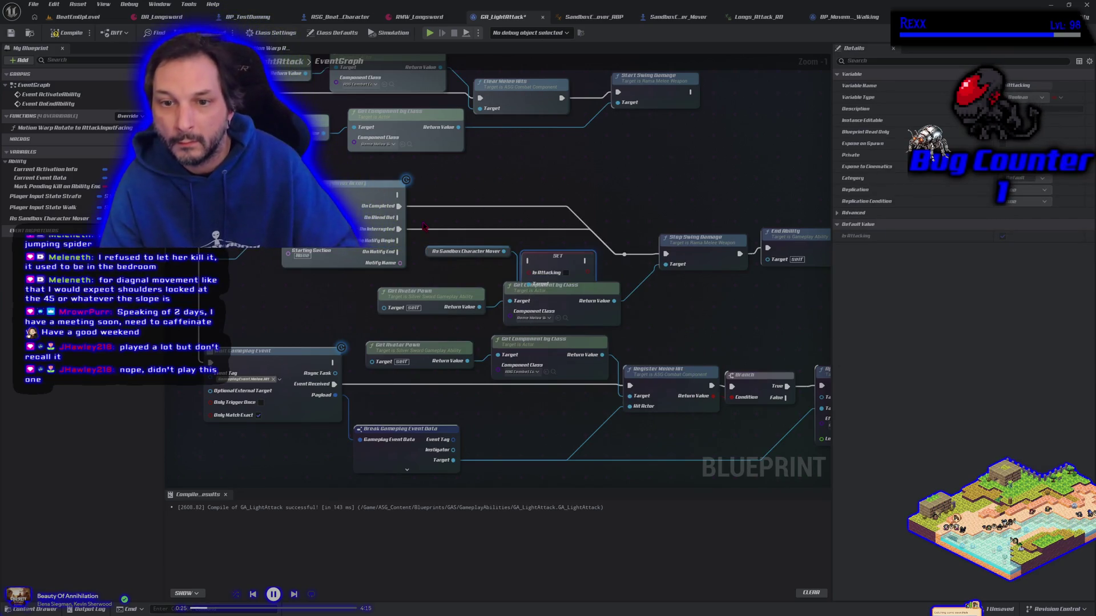
mouse_move(400, 217)
mouse_down()
mouse_move(529, 261)
mouse_move(547, 247)
mouse_up()
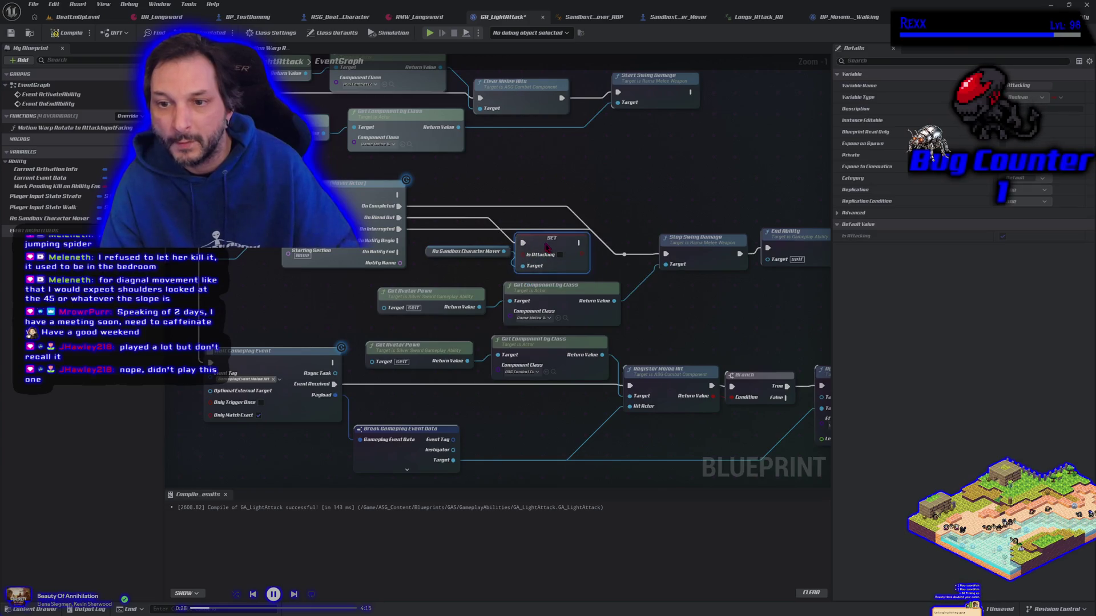
click(70, 33)
click(434, 34)
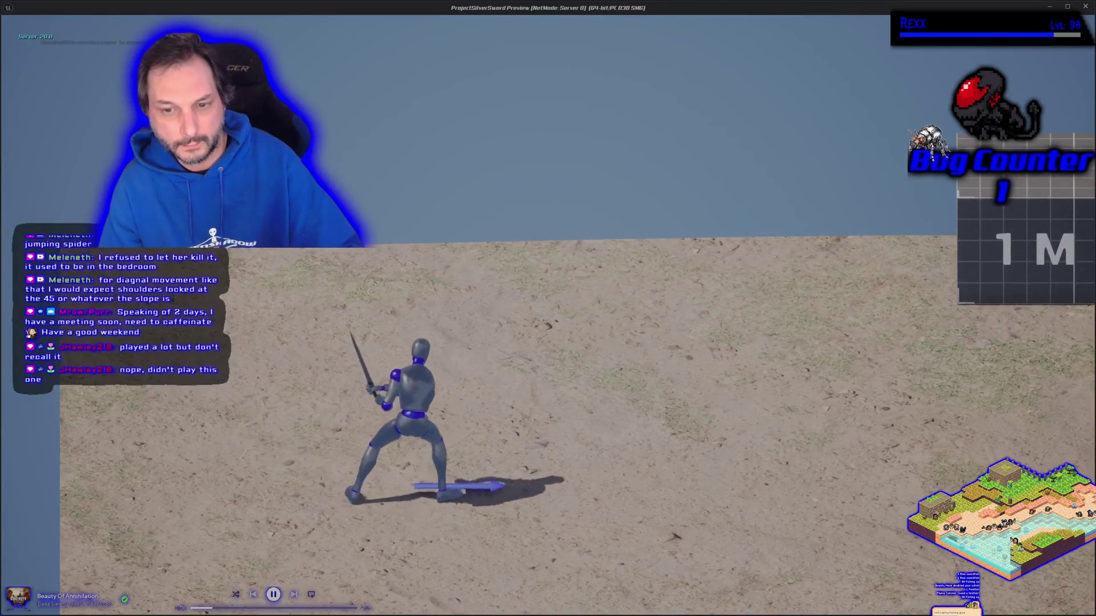
key(a)
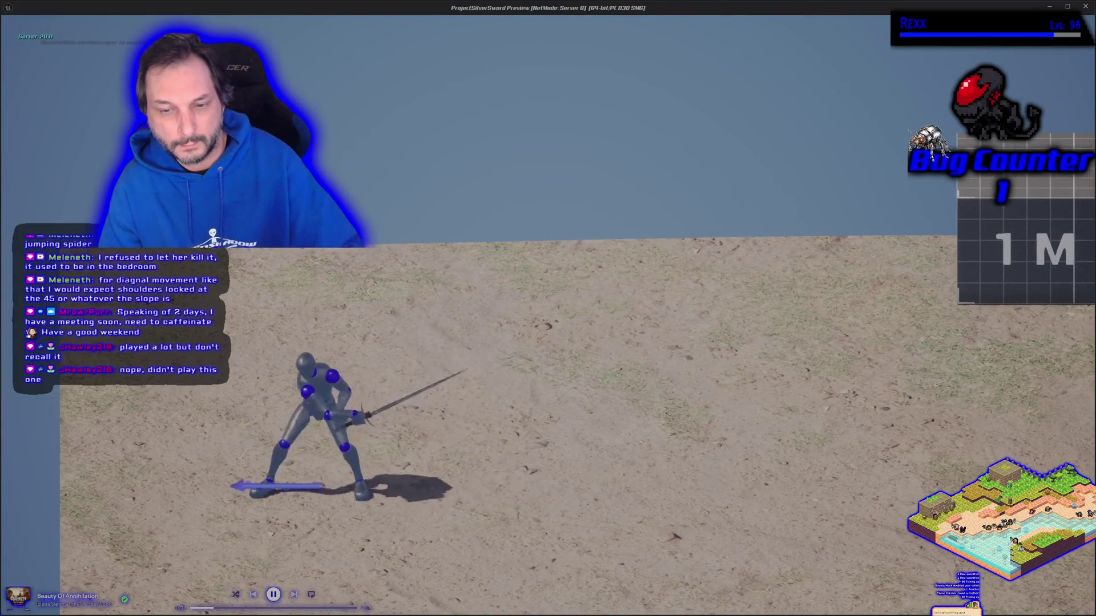
key(d)
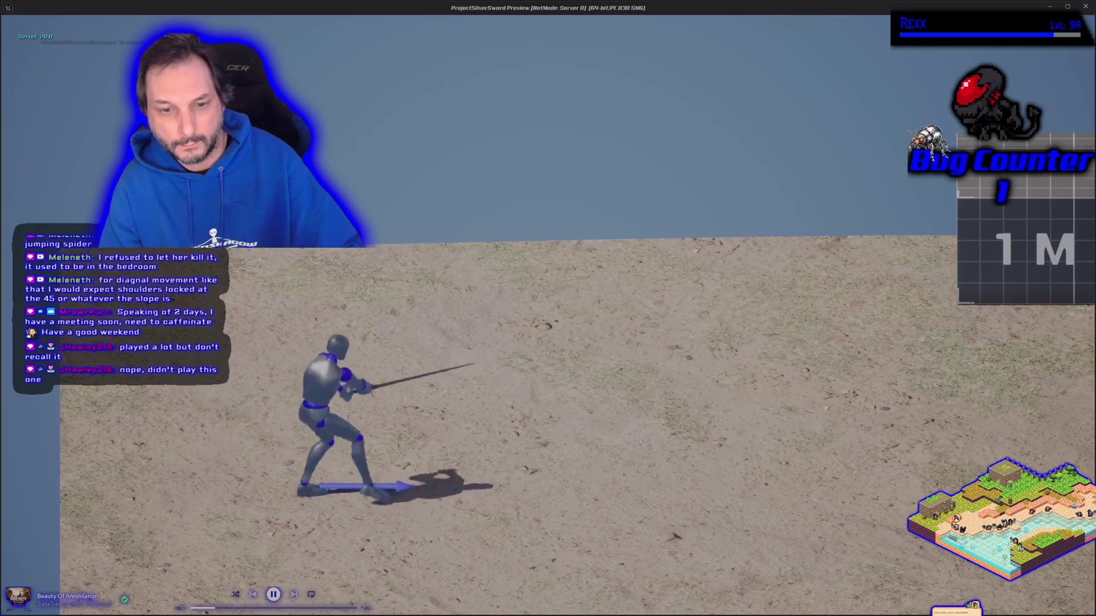
key(a)
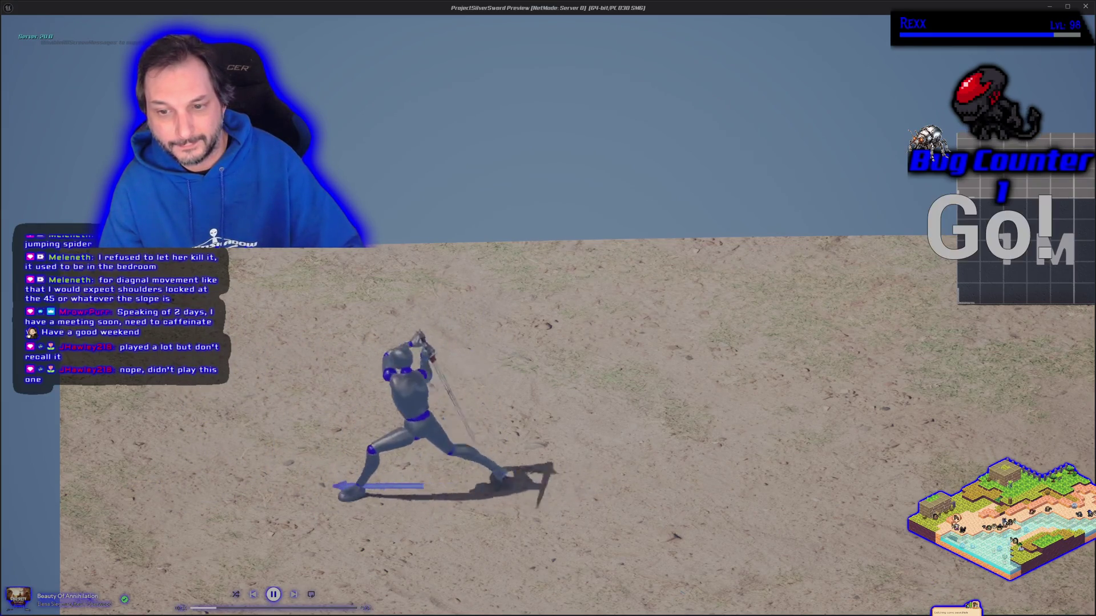
key(Escape)
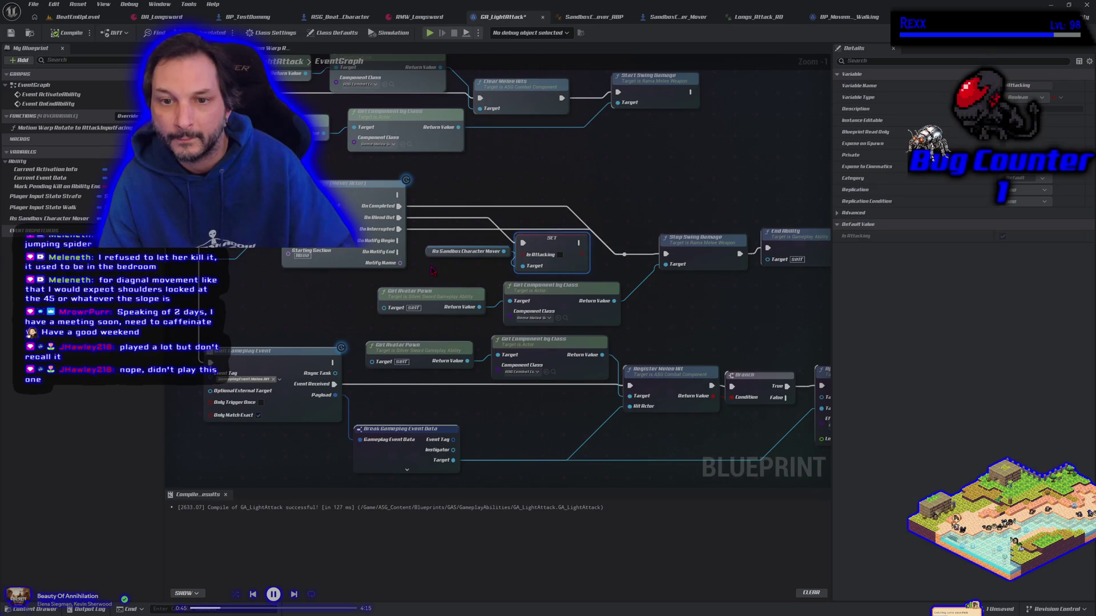
Step: Rewire the SET Is Attacking node to run between Stop Swing Damage and End Ability
drag(534, 246, 712, 187)
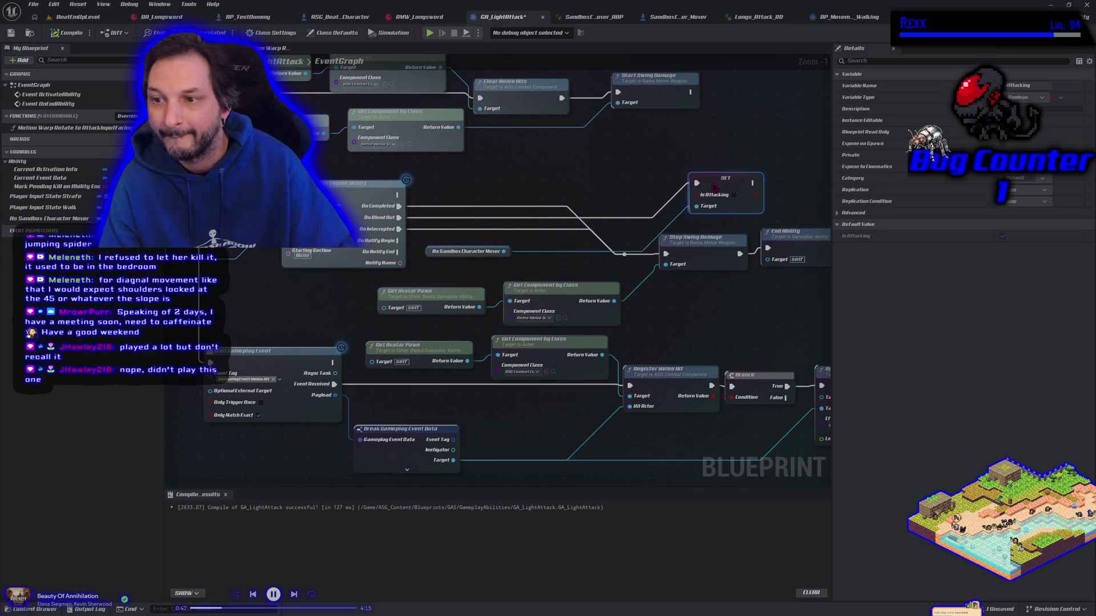
drag(746, 310, 591, 317)
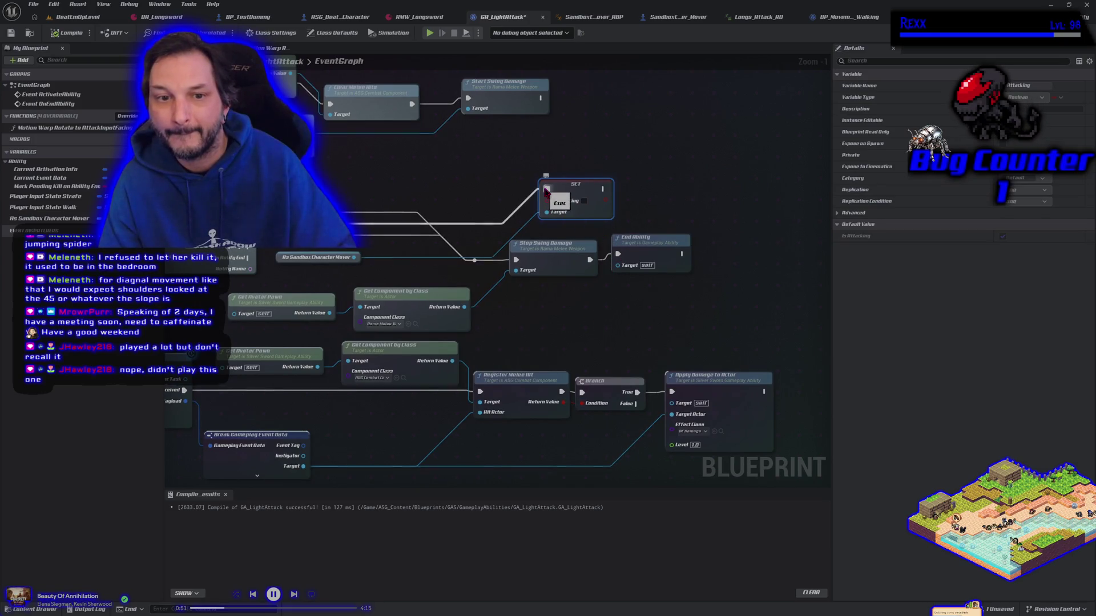
drag(546, 192, 474, 260)
drag(632, 252, 685, 258)
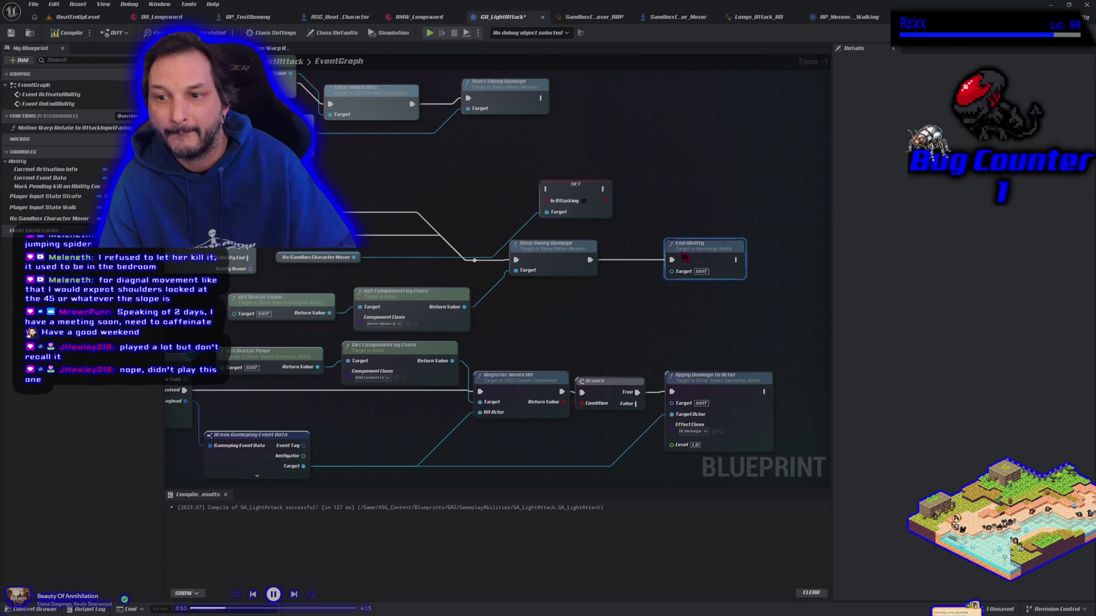
mouse_move(586, 196)
mouse_down()
mouse_move(673, 251)
mouse_move(652, 268)
mouse_up()
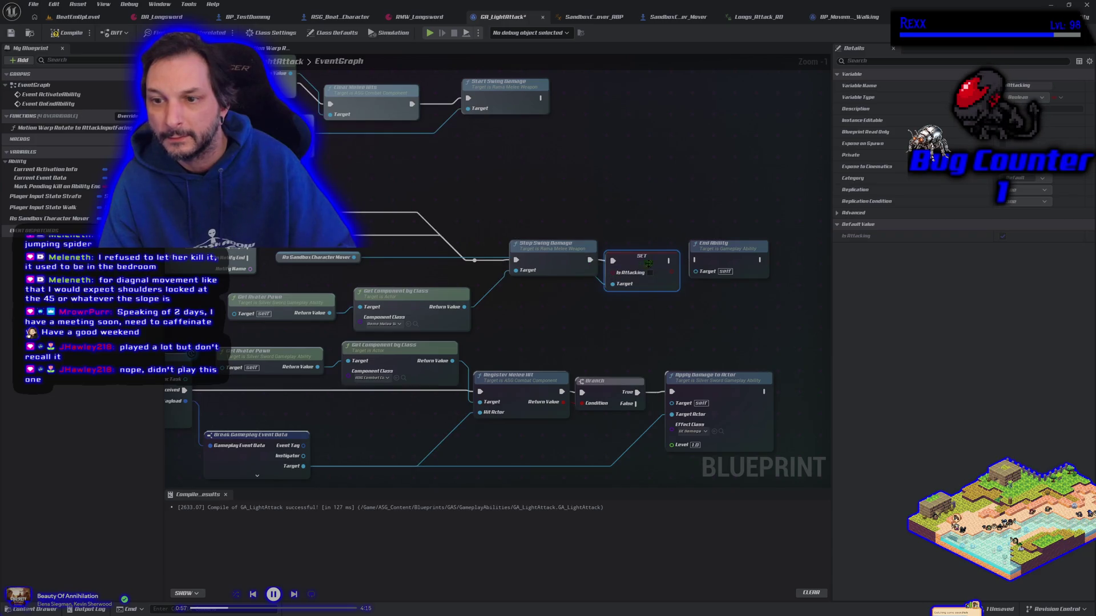
drag(669, 261, 695, 260)
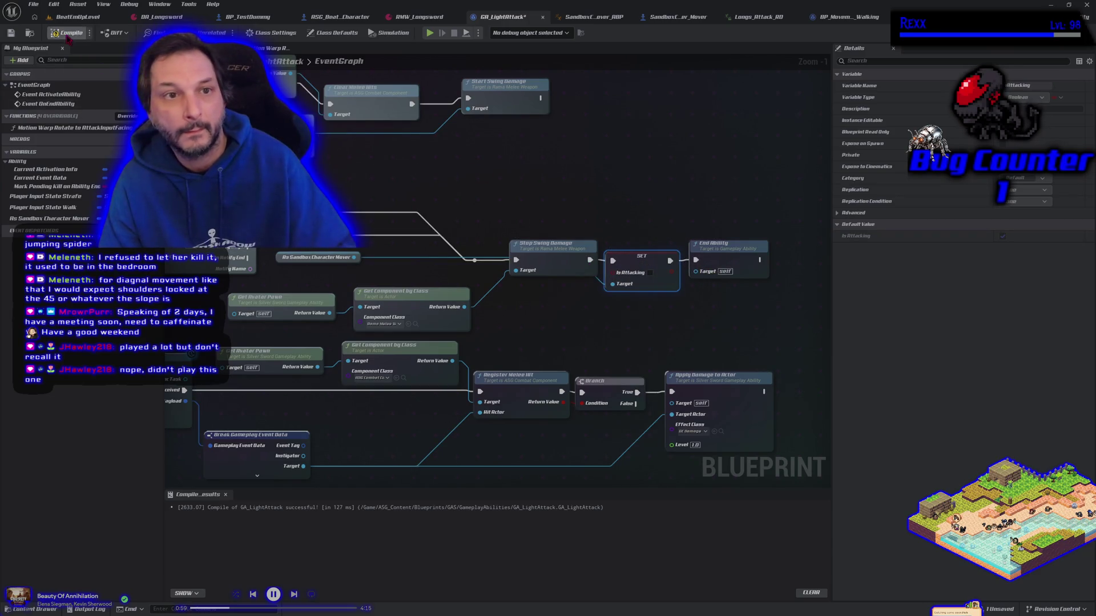
Step: Playtest briefly, moving the character right, then stop with Esc
click(430, 35)
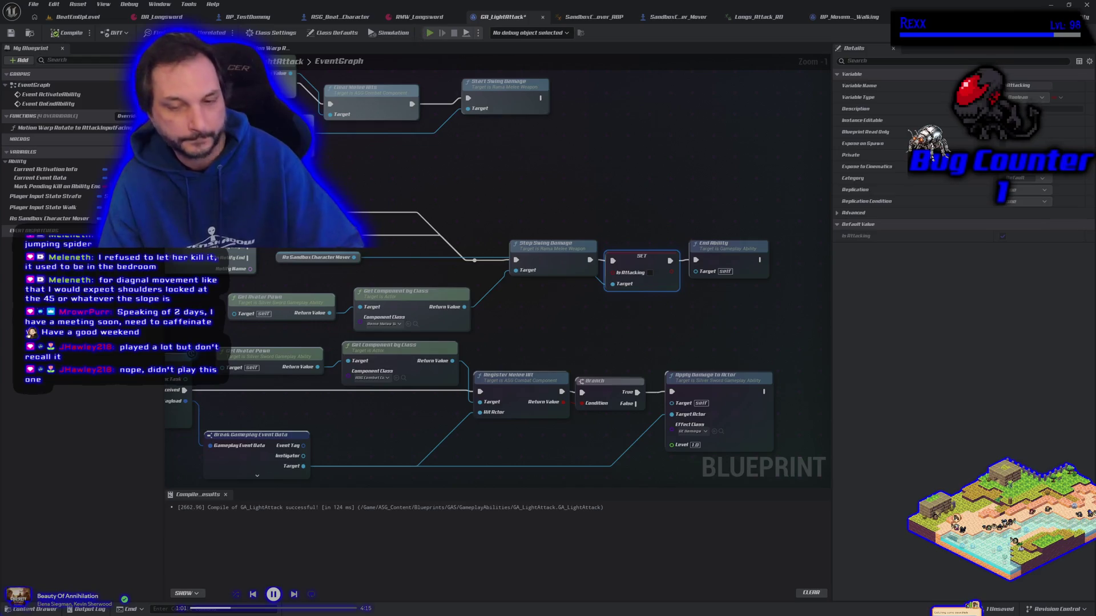
key(d)
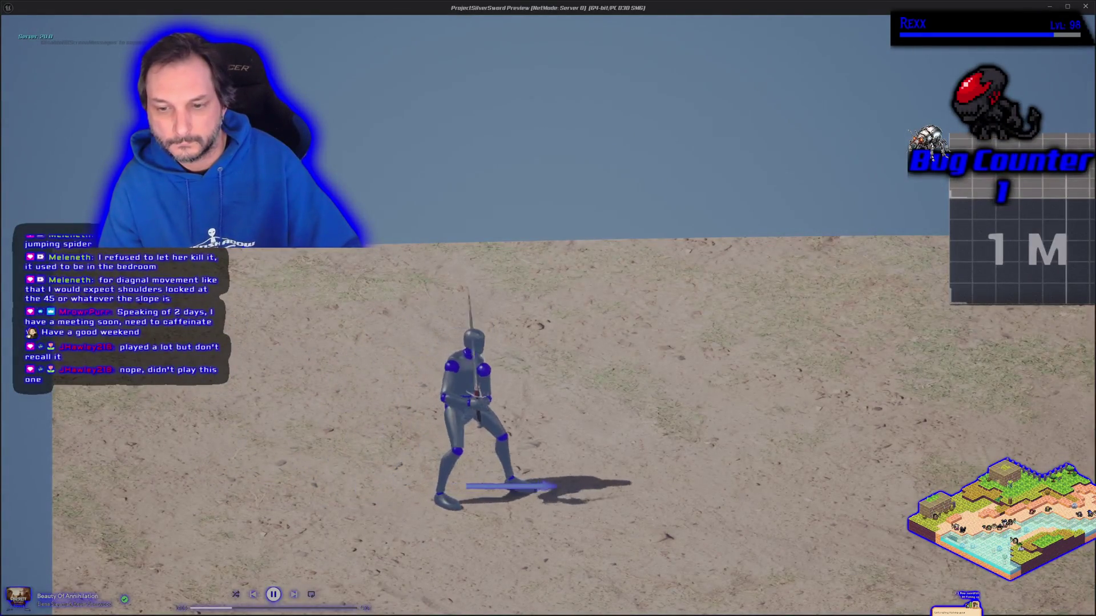
key(Escape)
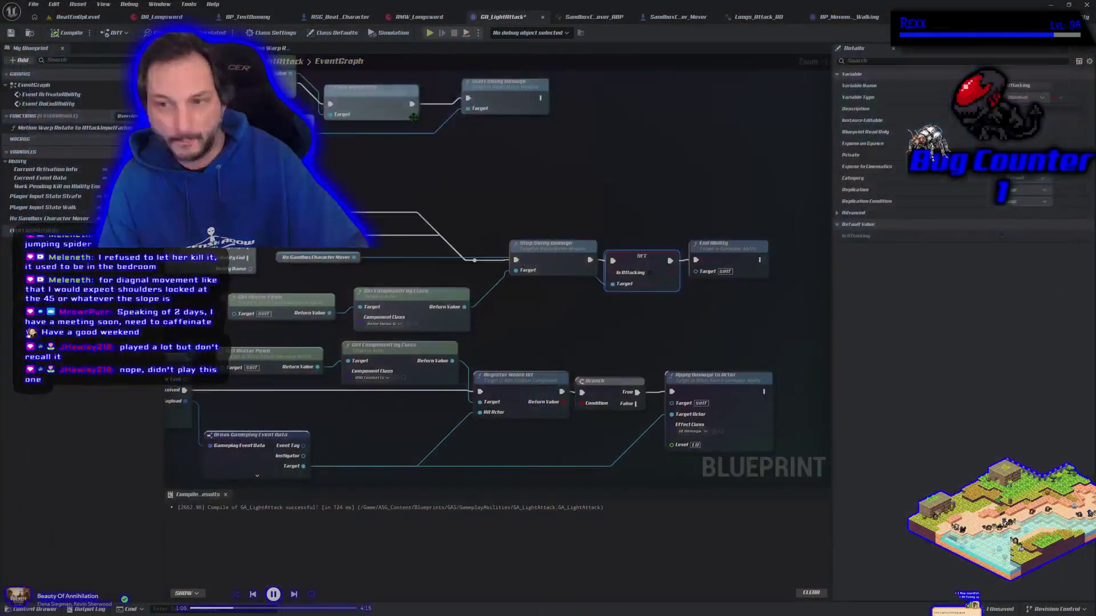
Step: Undo the link and both node moves with three Ctrl+Z, then start a playtest
key(ctrl+z)
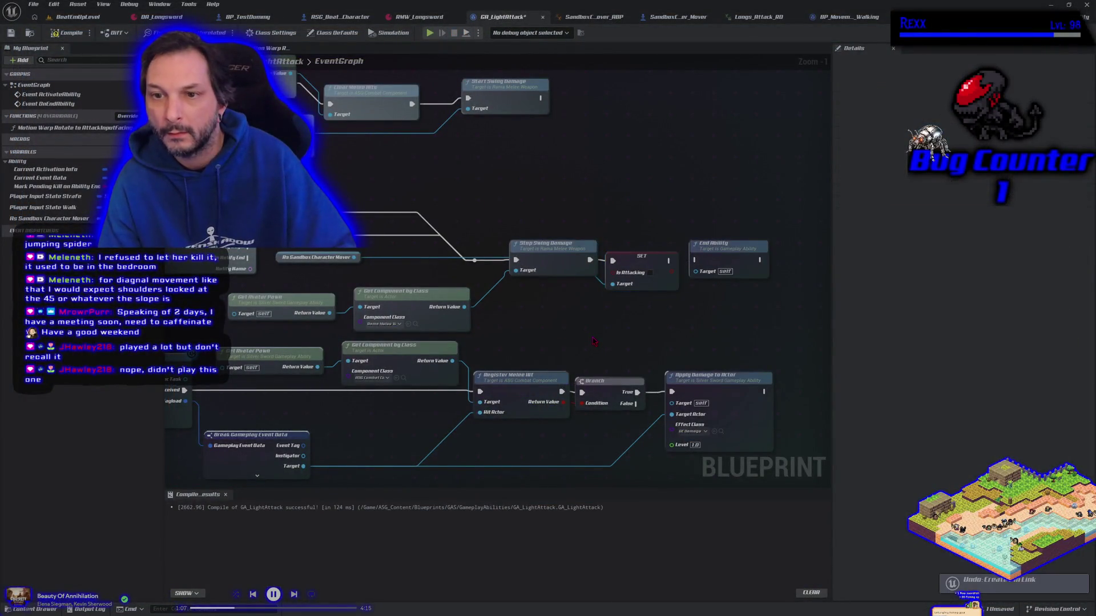
key(ctrl+z)
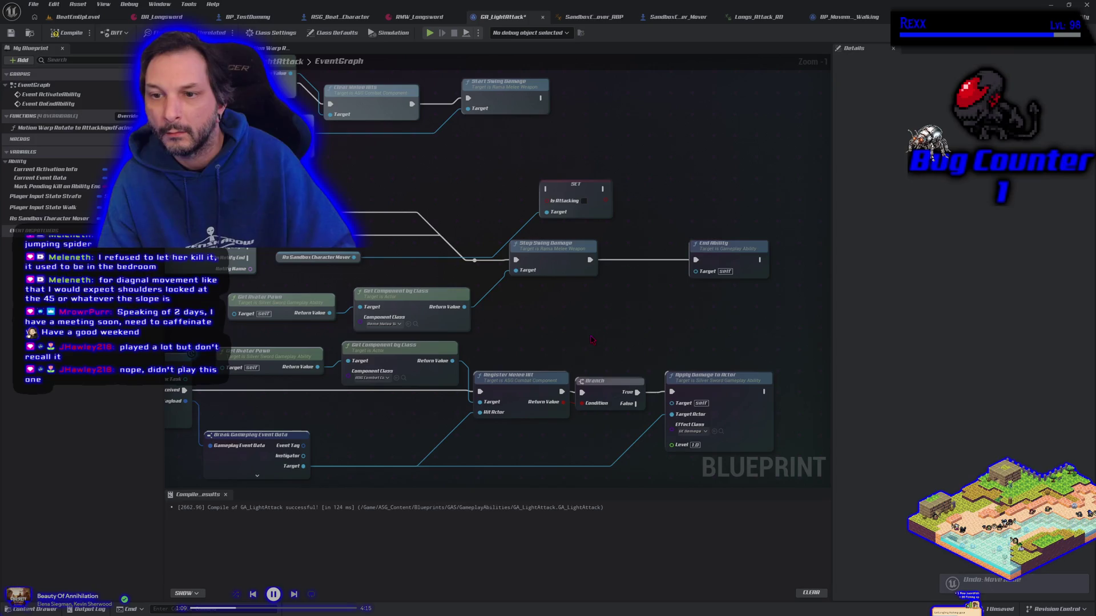
key(ctrl+z)
key(ctrl+z)
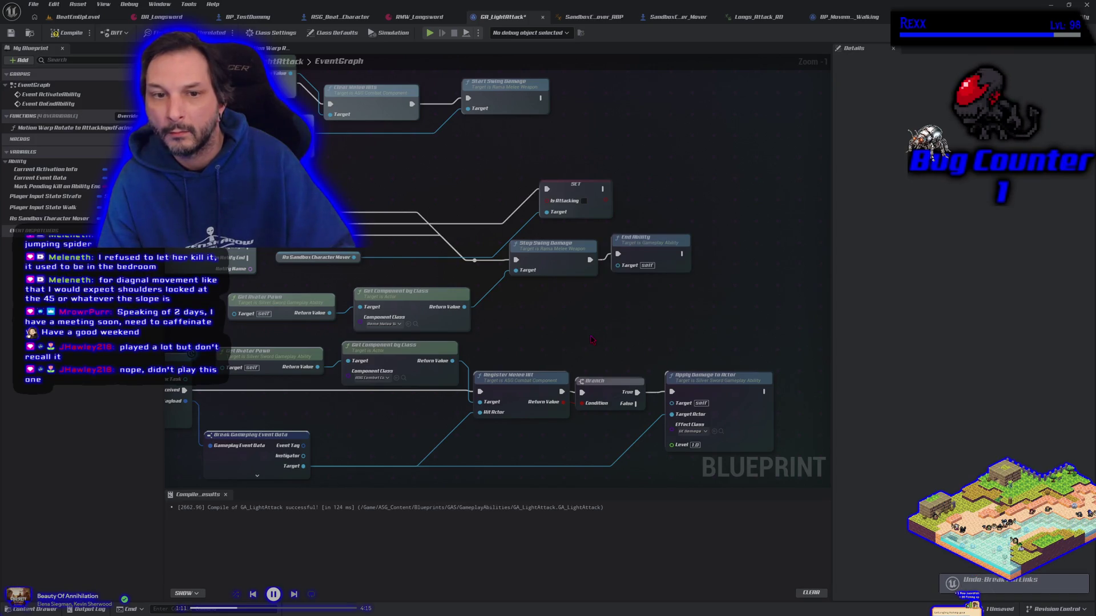
mouse_move(578, 323)
mouse_down()
mouse_move(678, 323)
mouse_move(473, 311)
mouse_up()
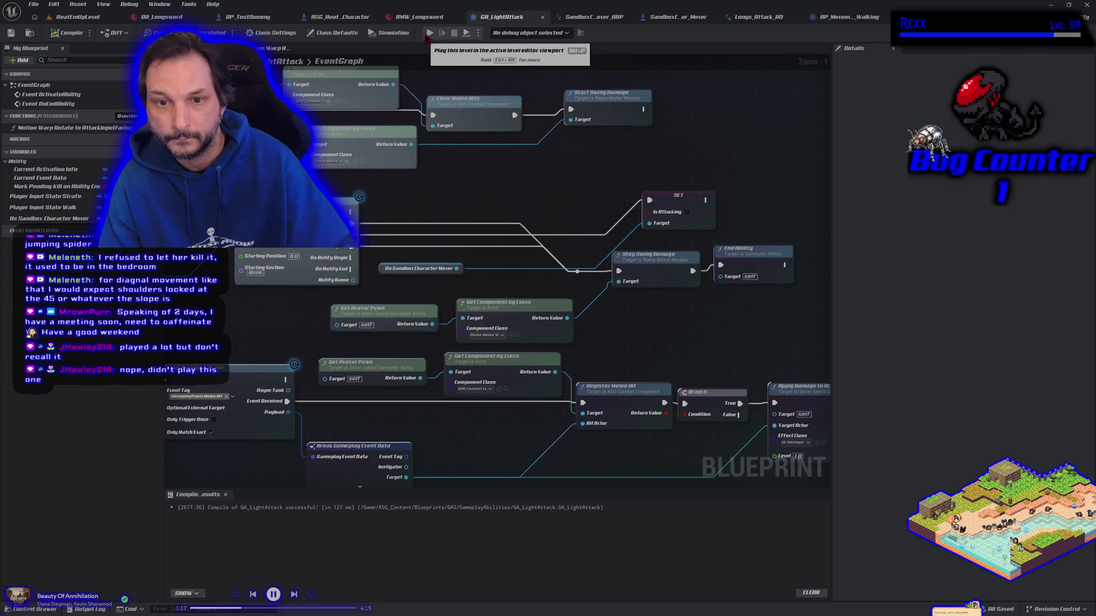
click(426, 36)
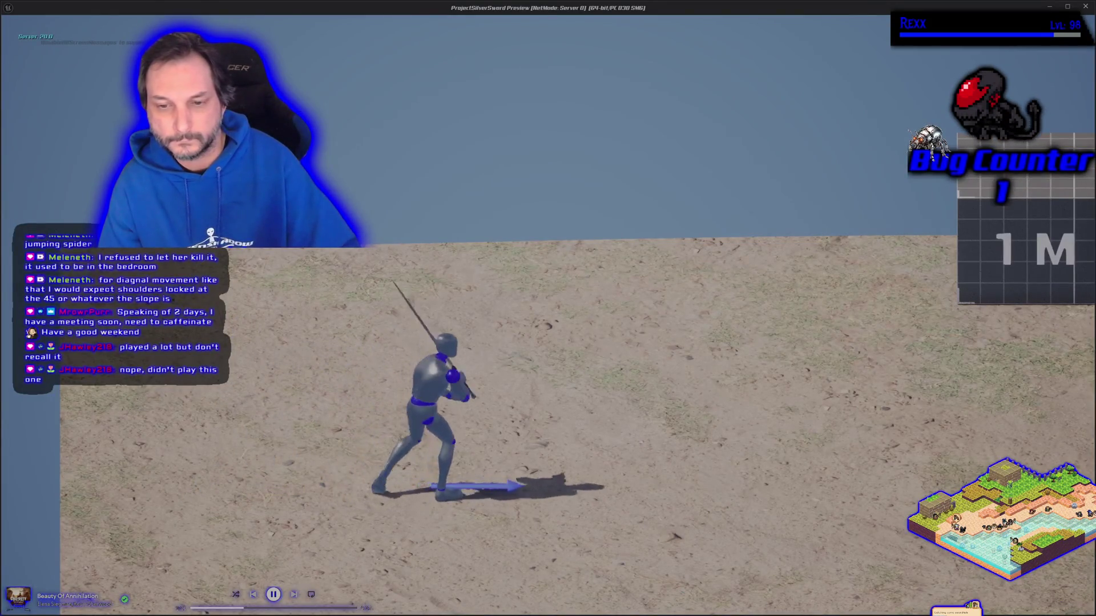
Step: Walk the character left and right repeatedly, then forward and back, before returning to the editor
key(a)
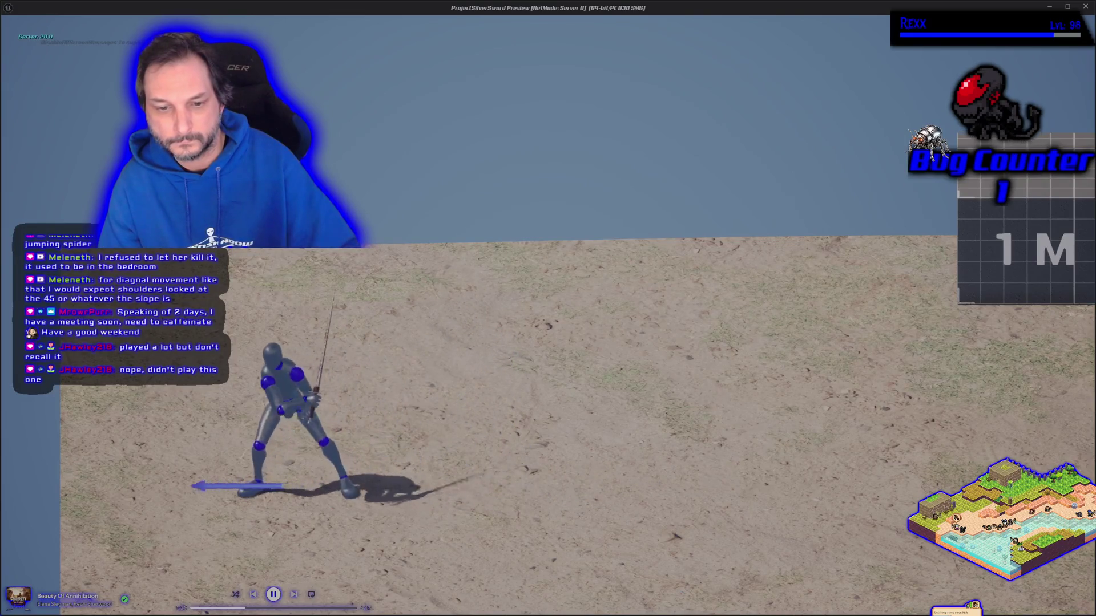
key(d)
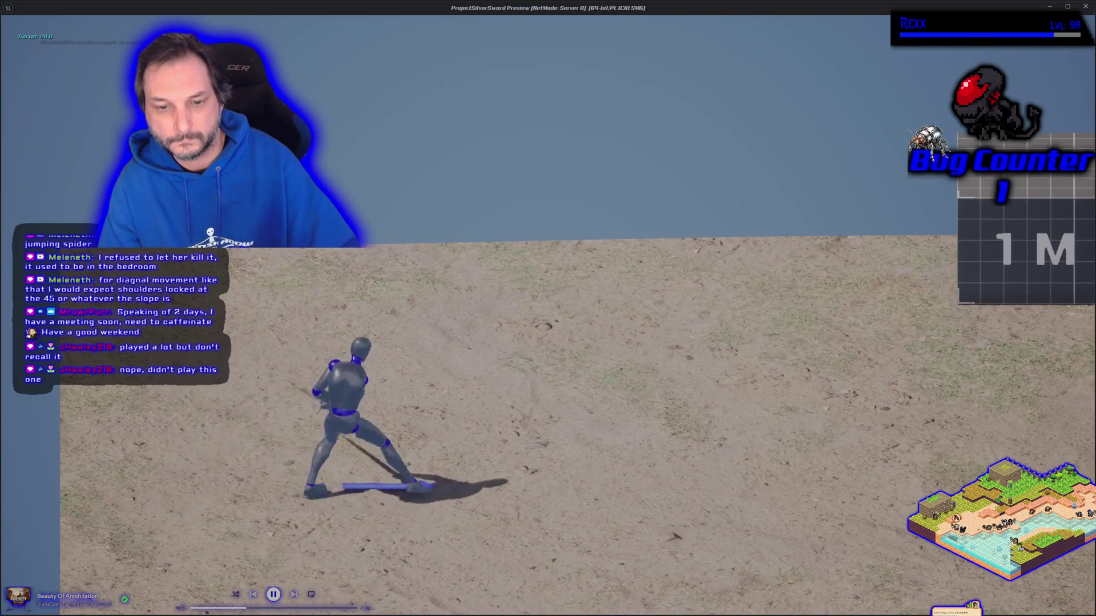
key(a)
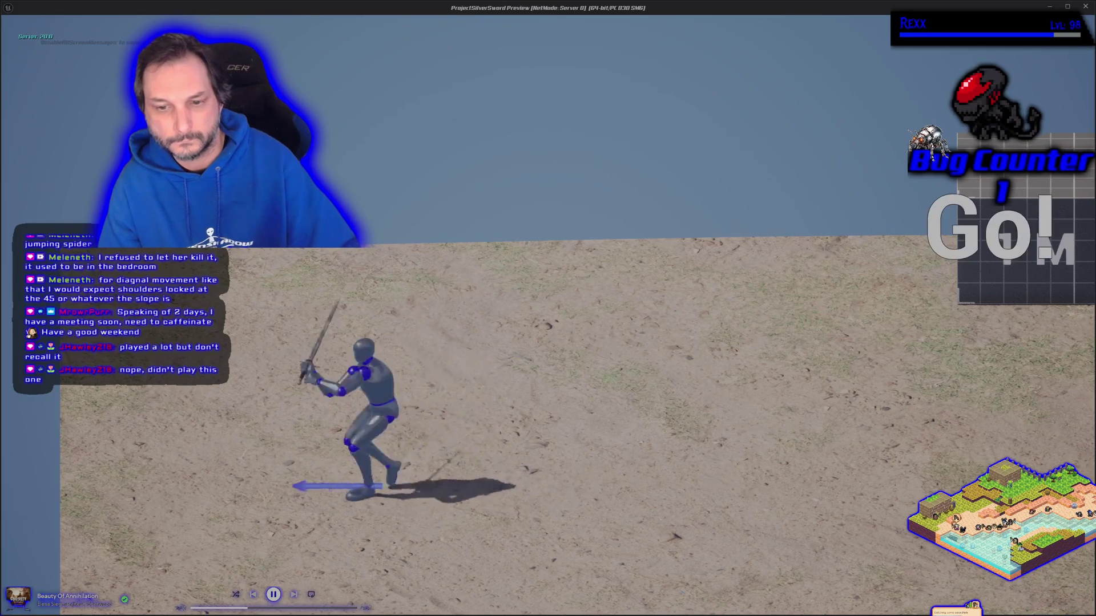
key(d)
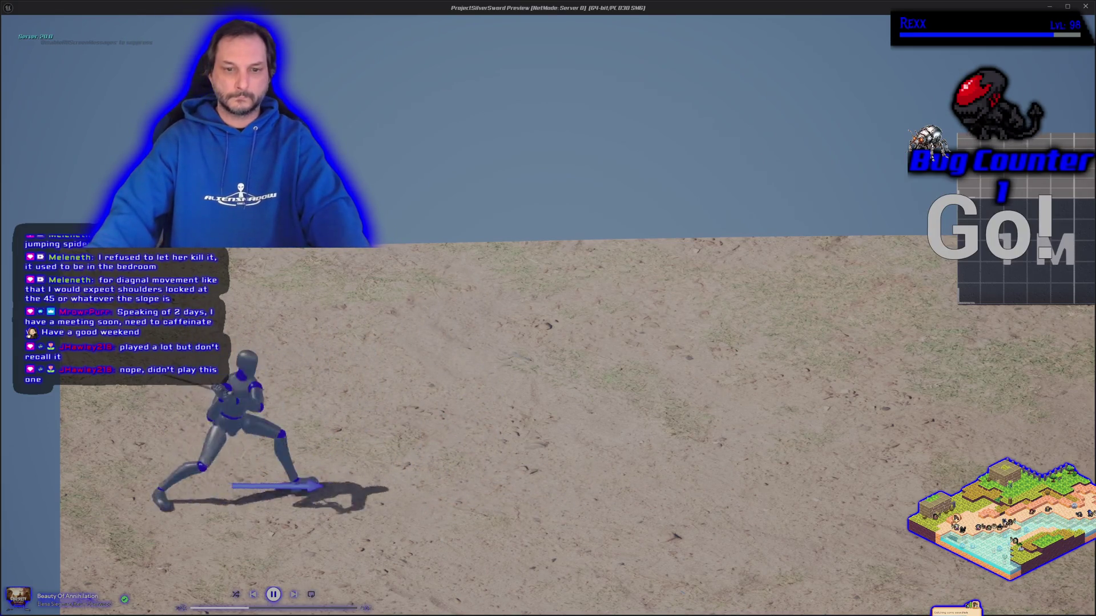
key(a)
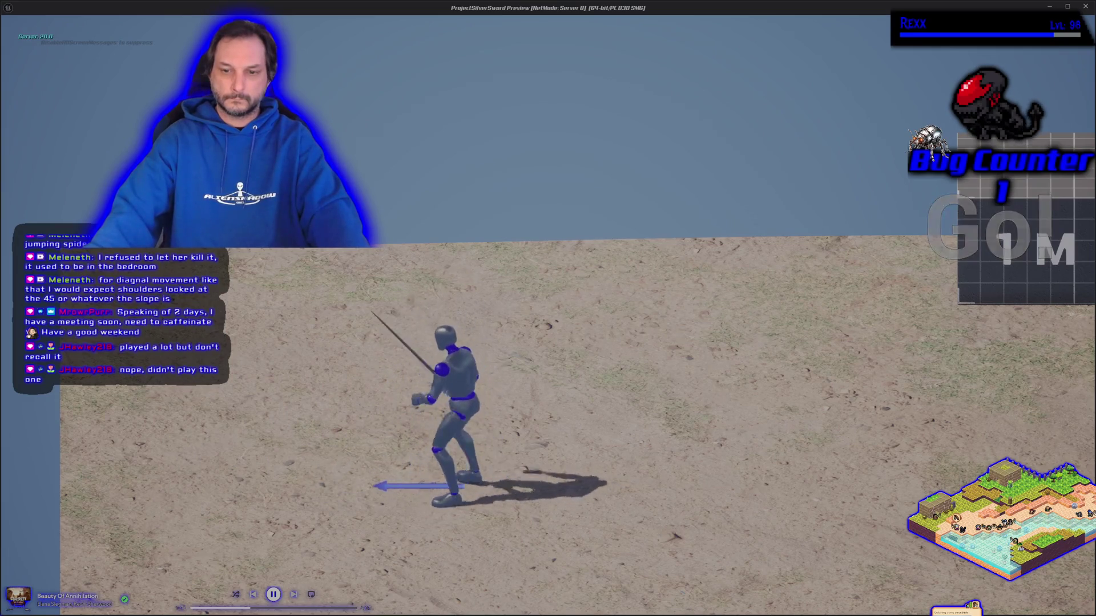
key(d)
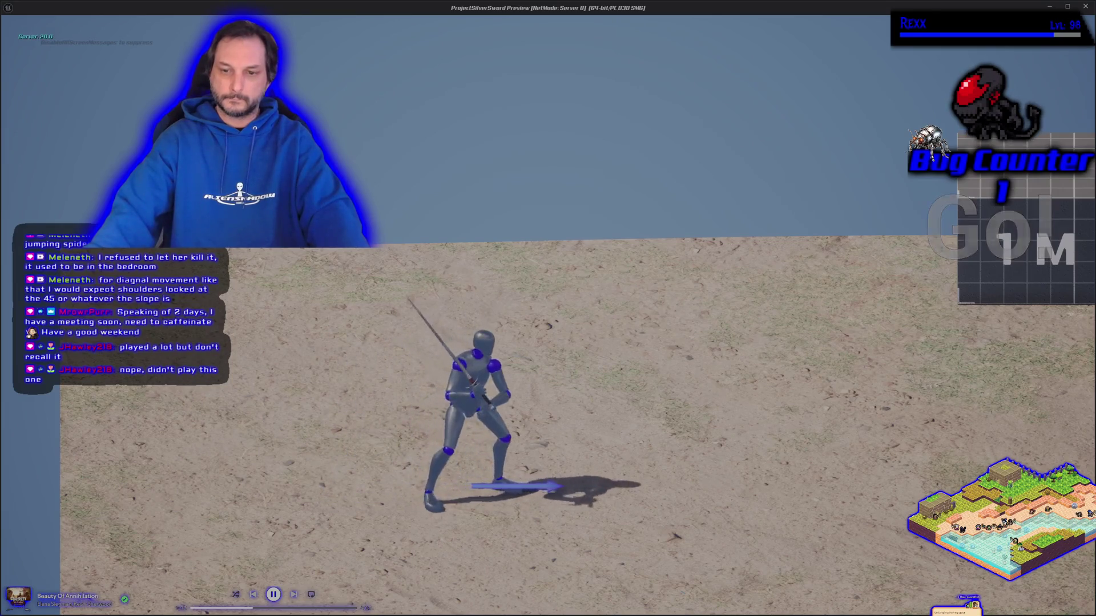
key(a)
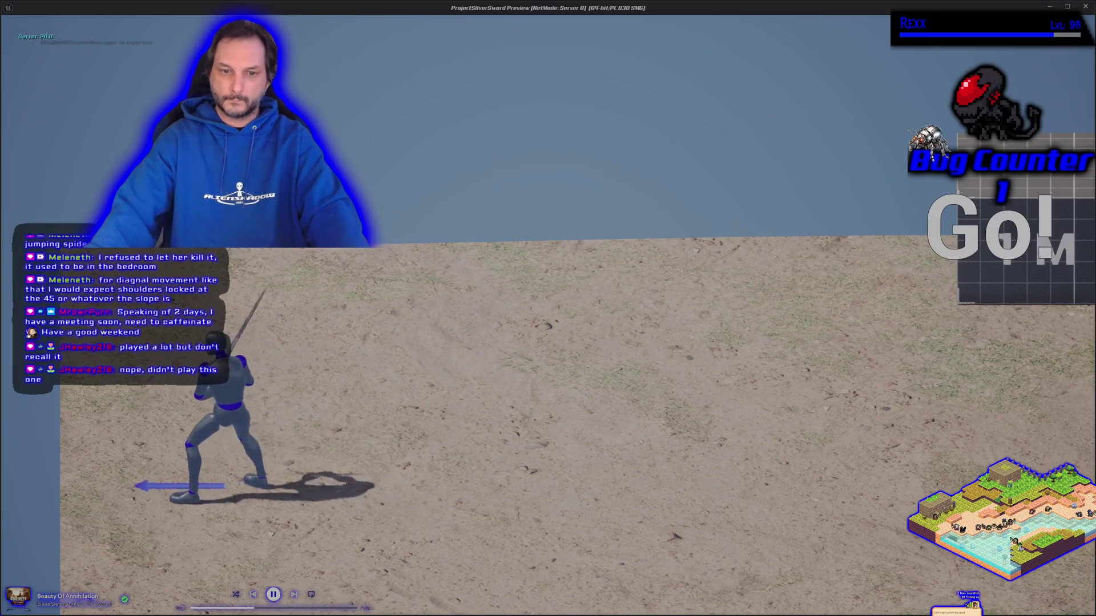
key(d)
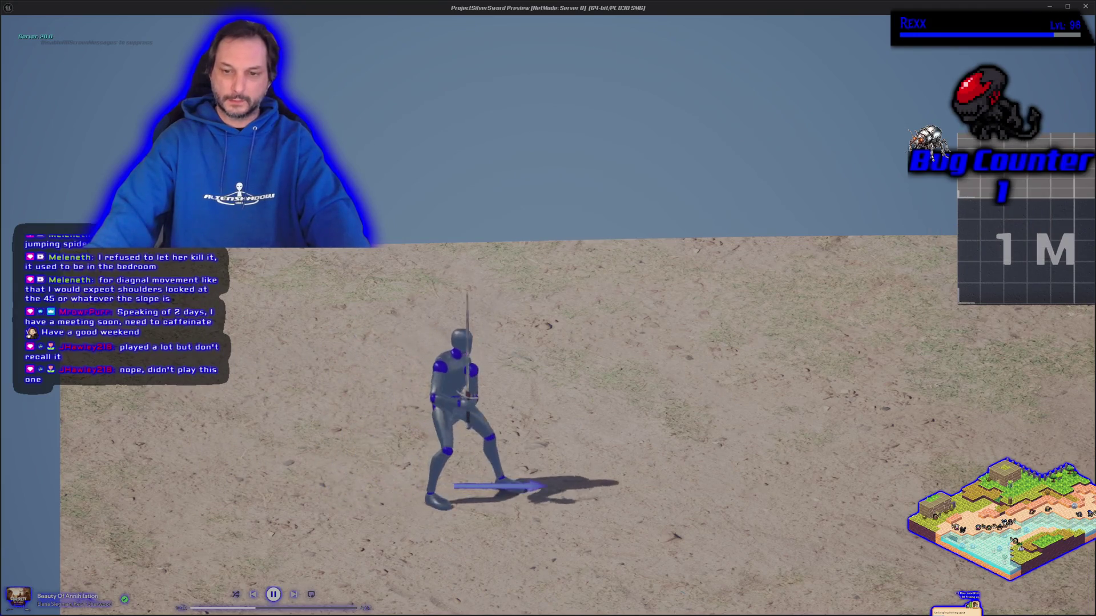
key(w)
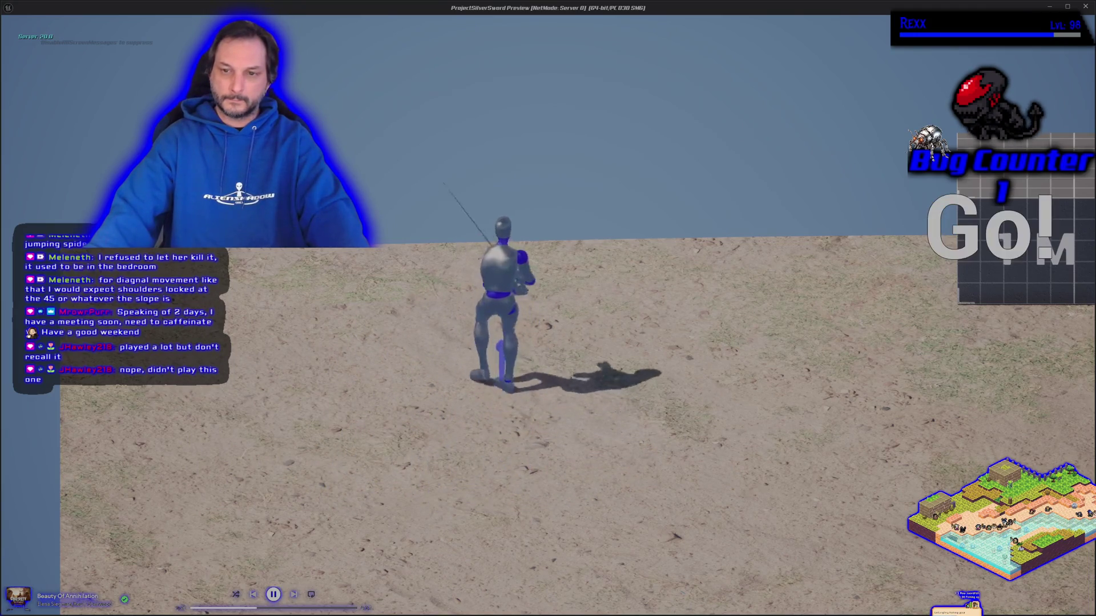
key(s)
key(alt+Tab)
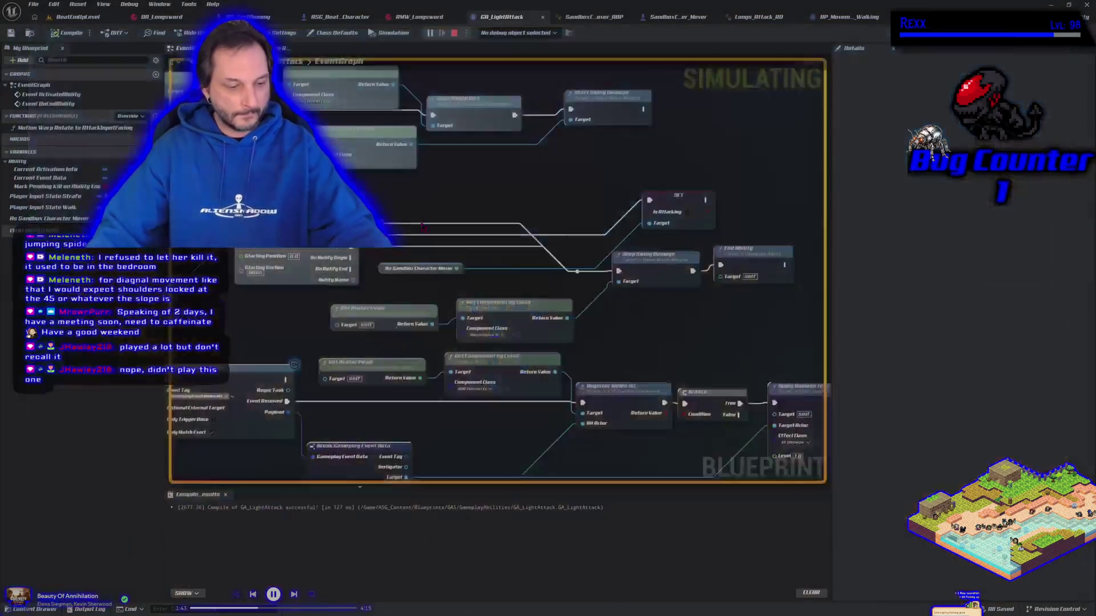
Step: Stop simulating, wire an exec link into SET Is Attacking, break an unwanted link, and play
key(Escape)
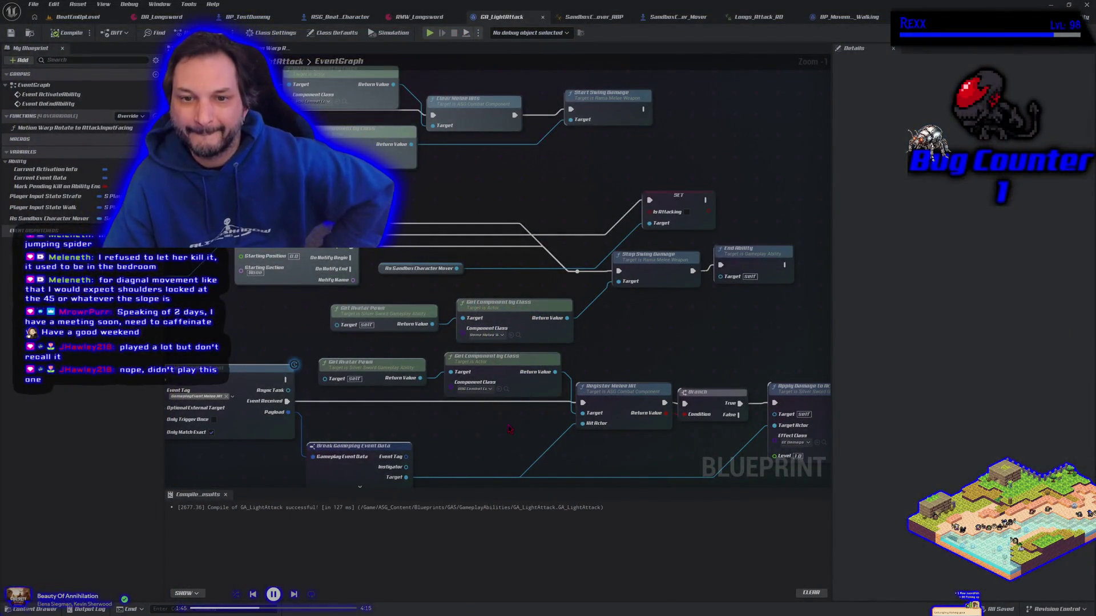
drag(371, 211, 462, 229)
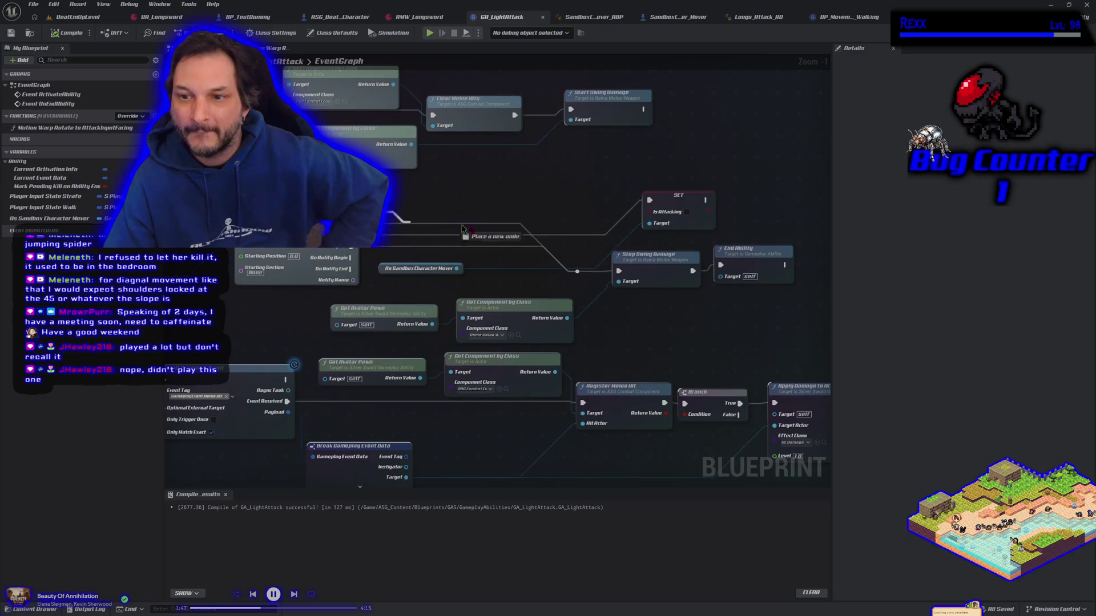
drag(656, 204, 650, 201)
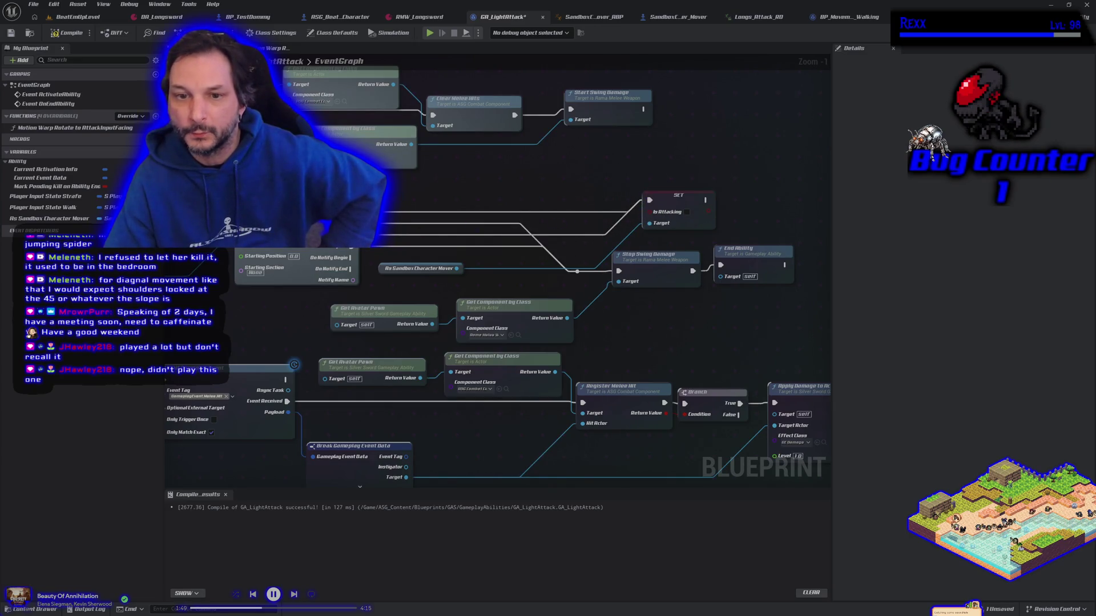
right_click(354, 247)
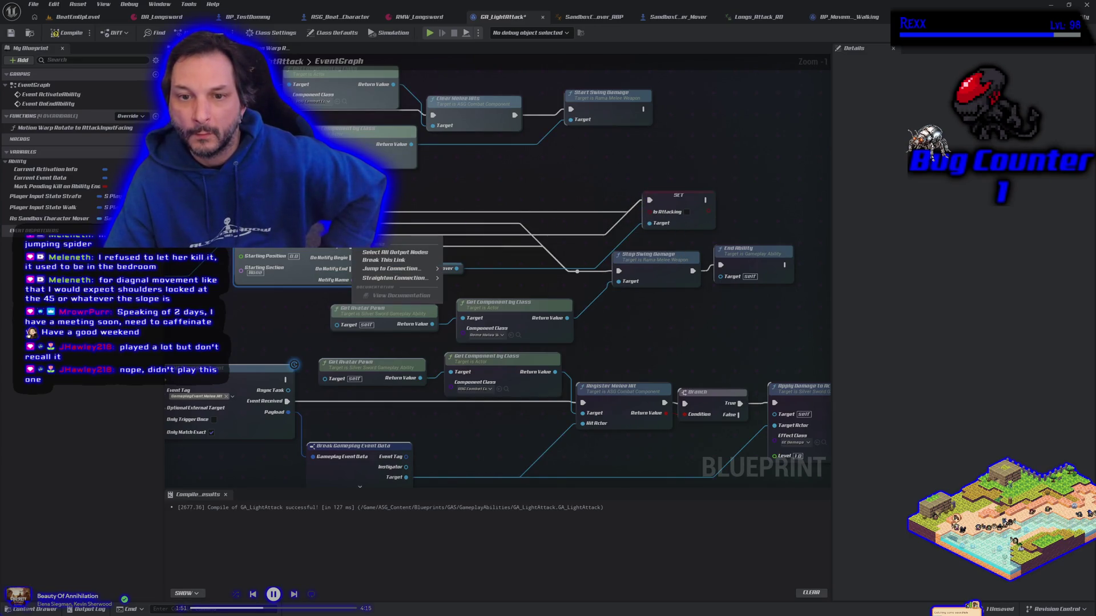
click(375, 261)
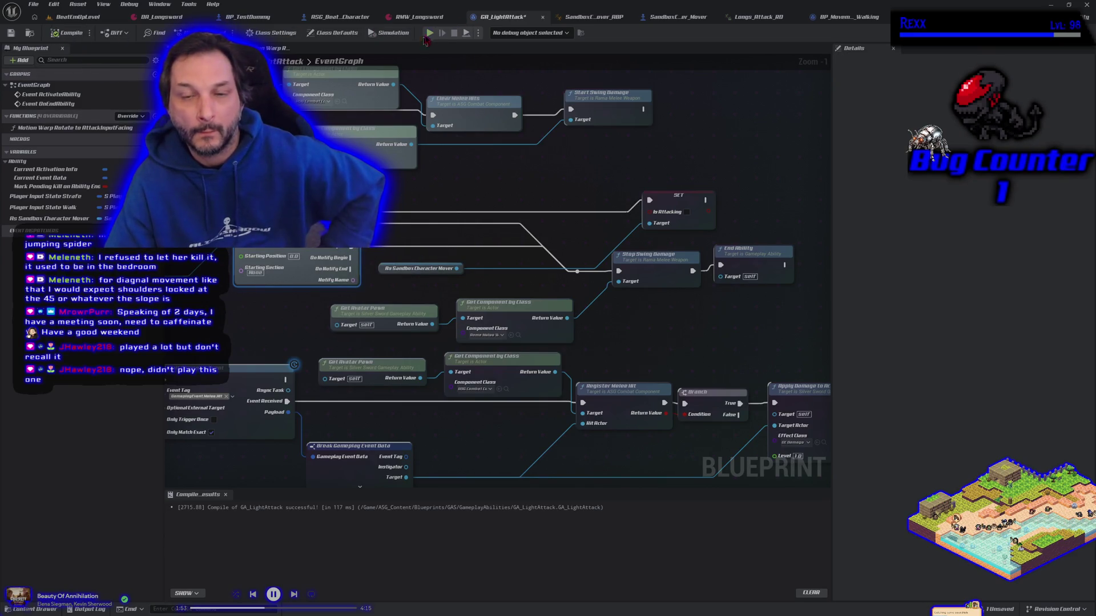
click(430, 33)
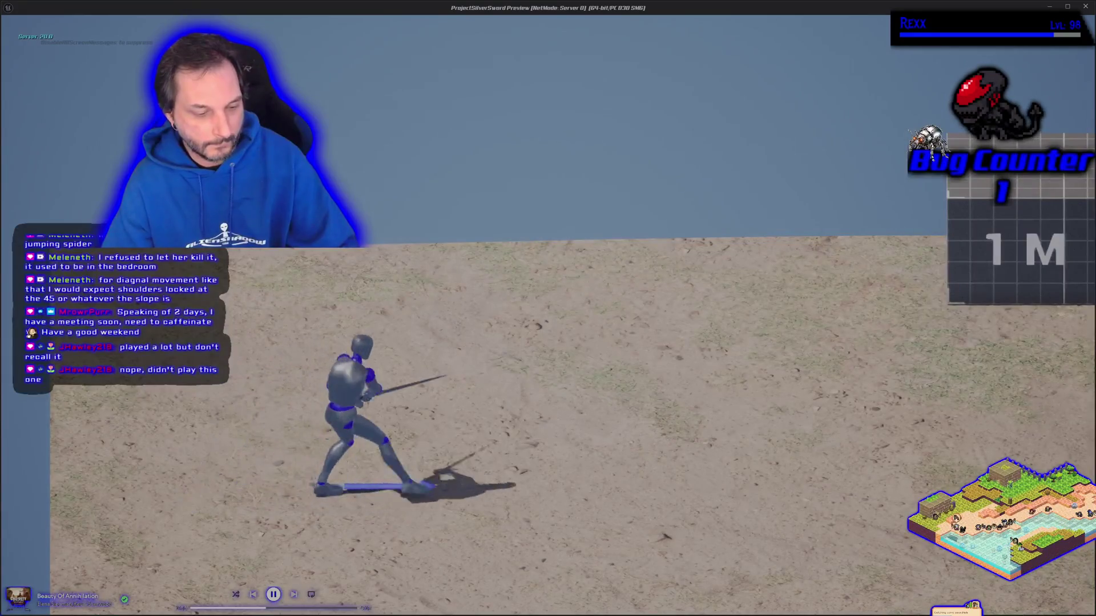
Step: Trigger the light attack and walk right and left, then leave the game for the editor
key(d)
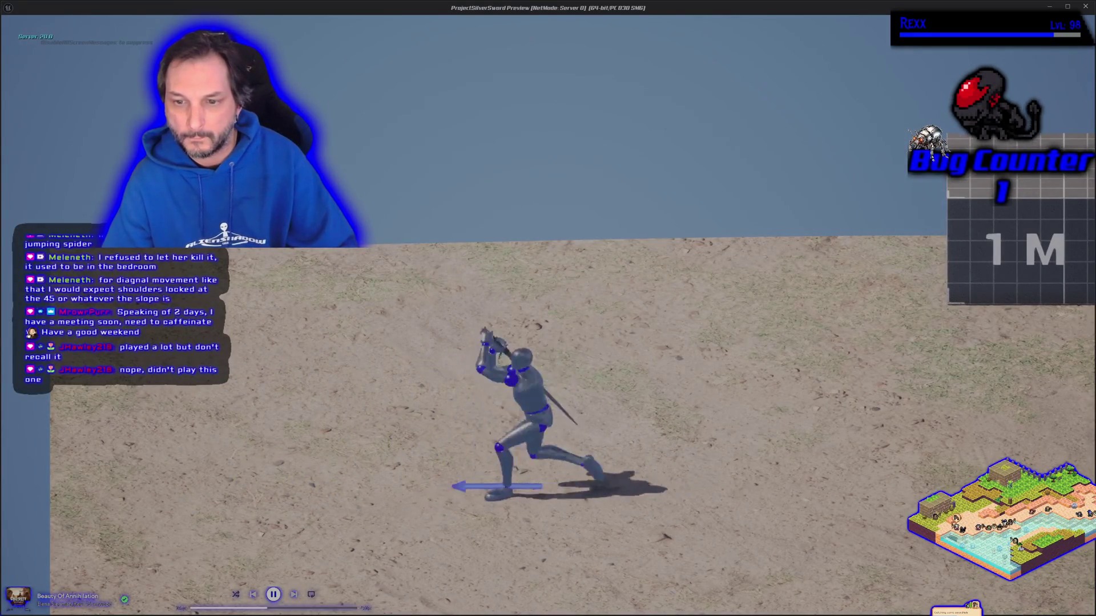
key(d)
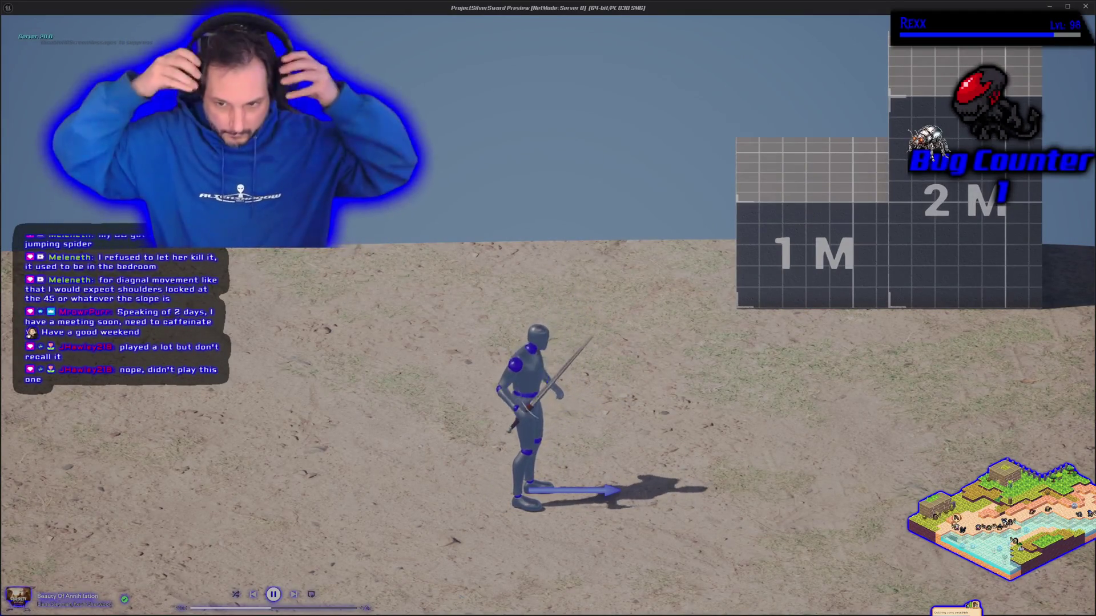
key(a)
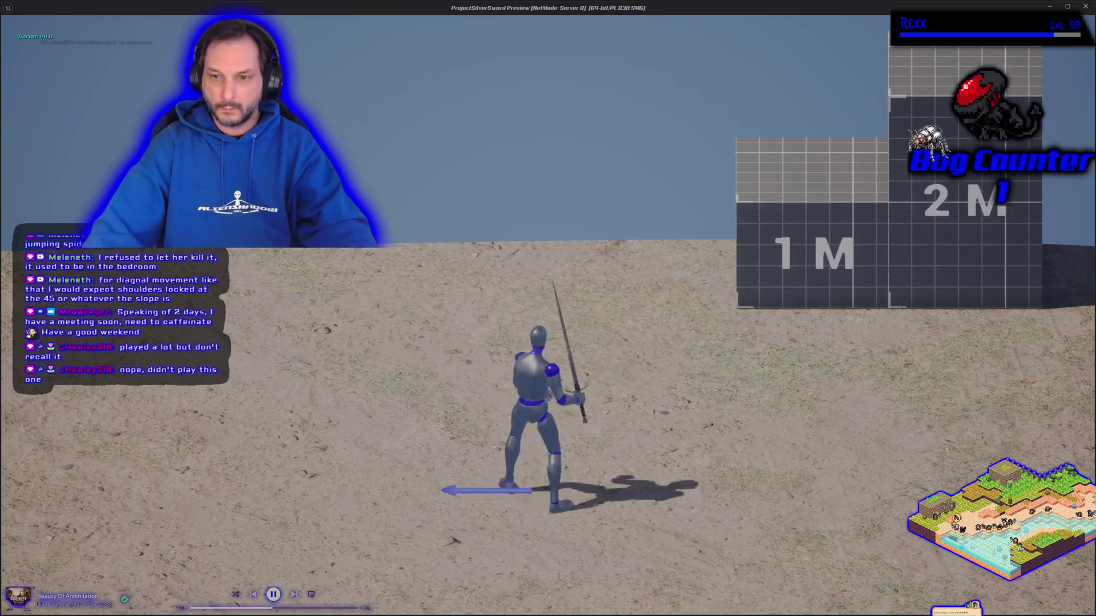
key(d)
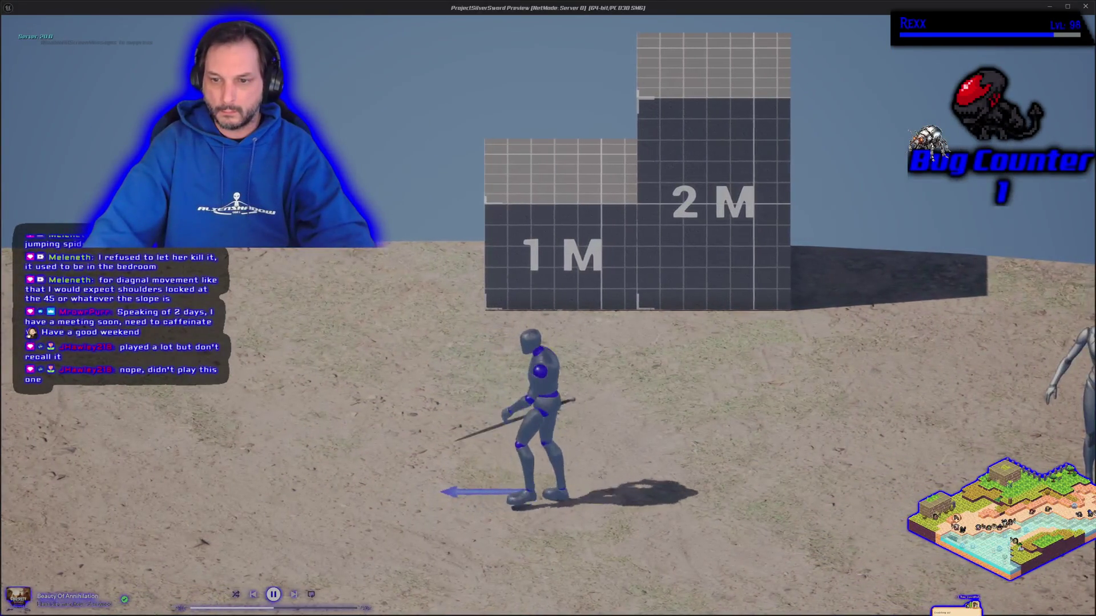
key(a)
key(alt+Tab)
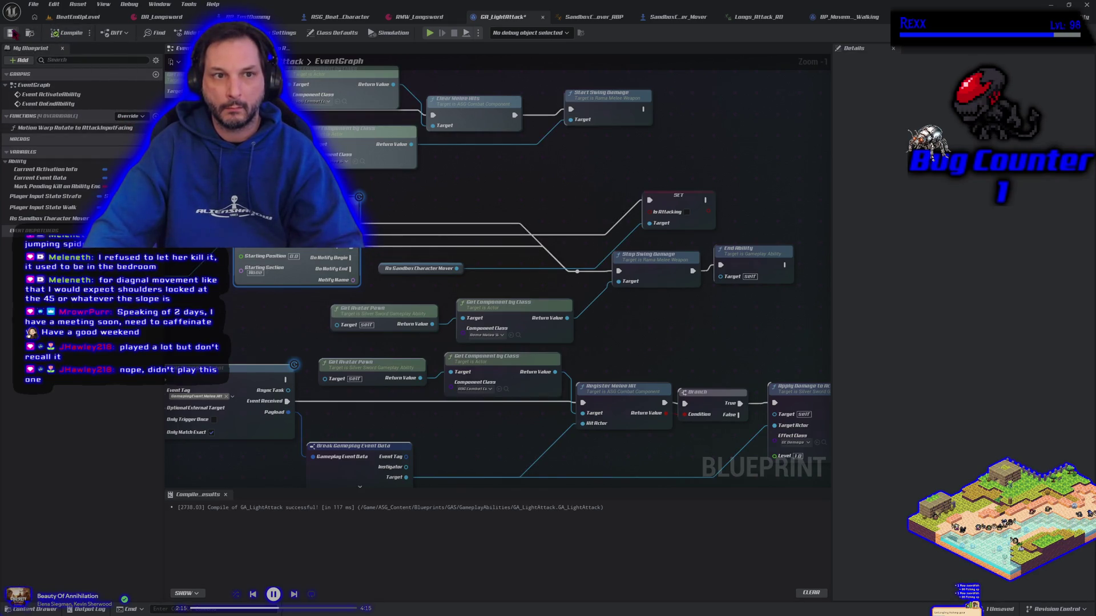
Step: Run a second playtest walking left and right, then close it with Esc
click(429, 33)
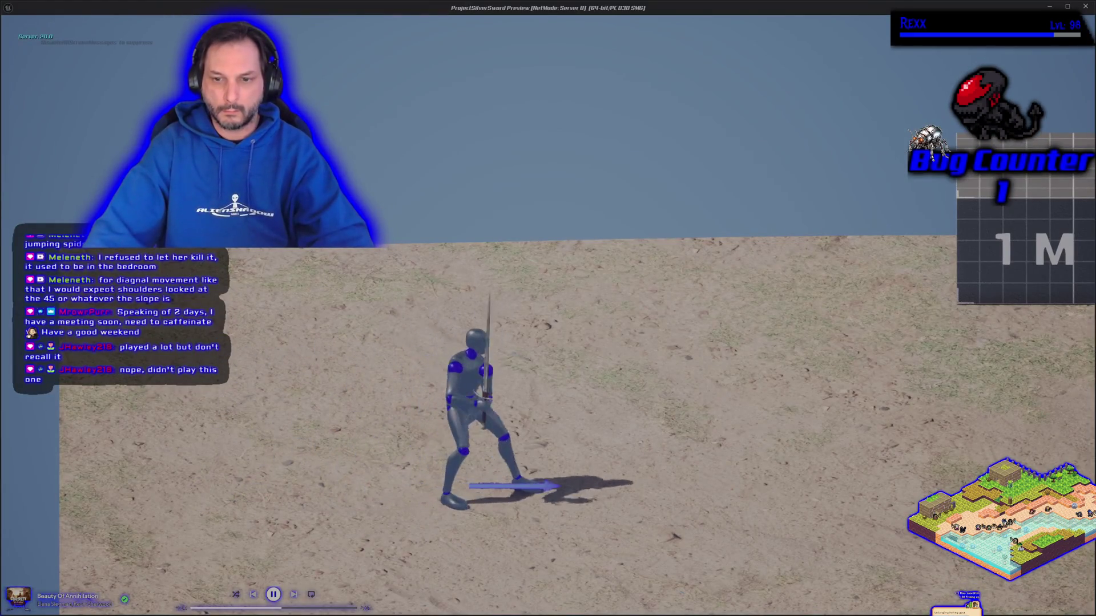
key(a)
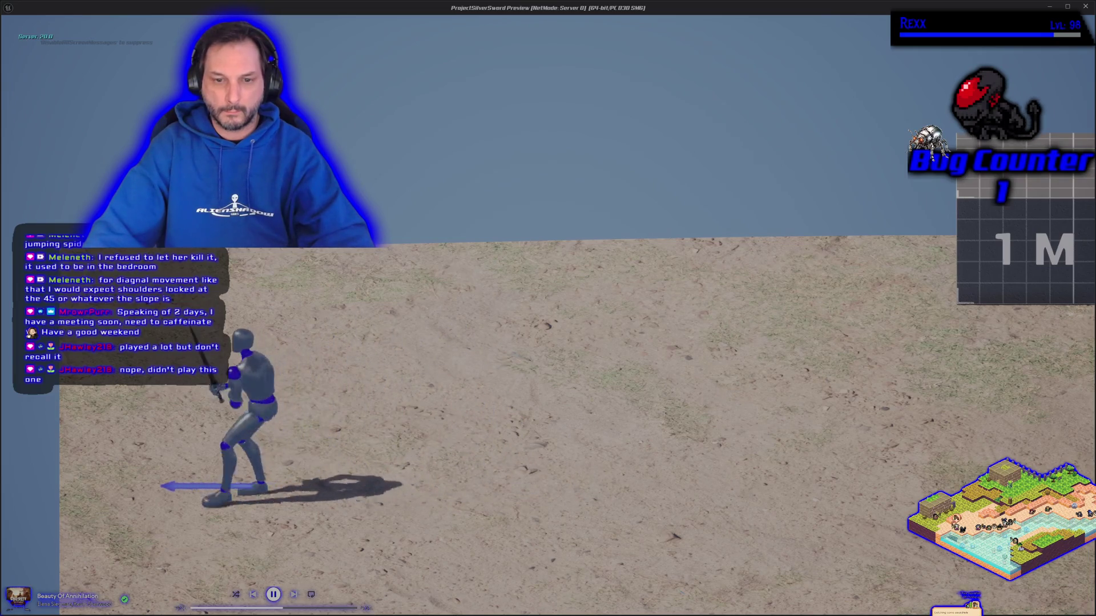
key(d)
key(Escape)
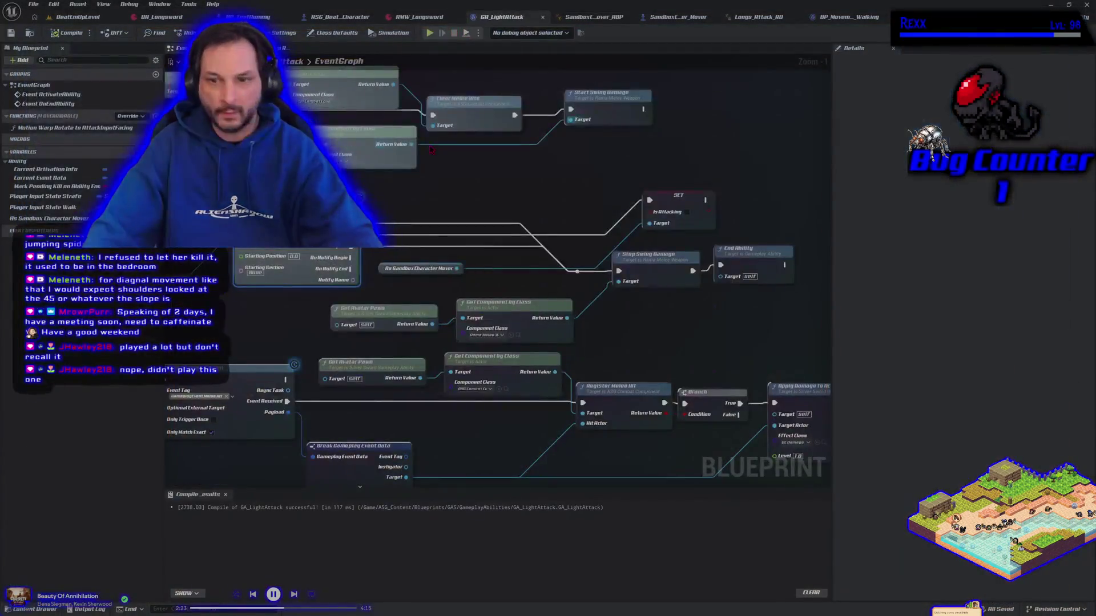
Step: Open AM_Longsword_Attack_Light_1 from the Light_Attack folder and inspect its Blend Out settings, then return to BeatEmUpLevel
click(679, 18)
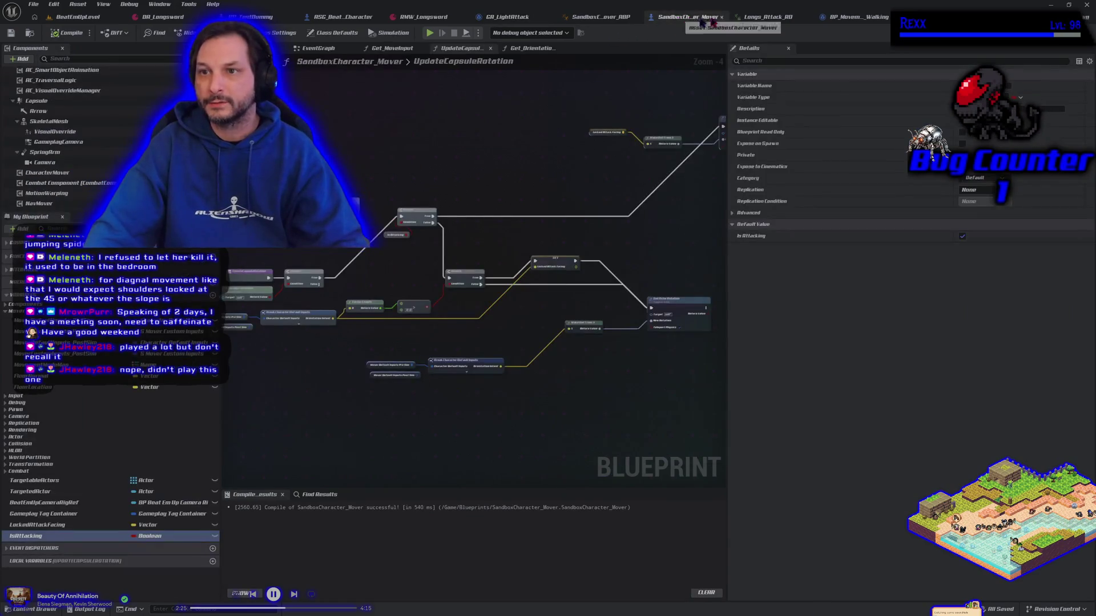
click(783, 21)
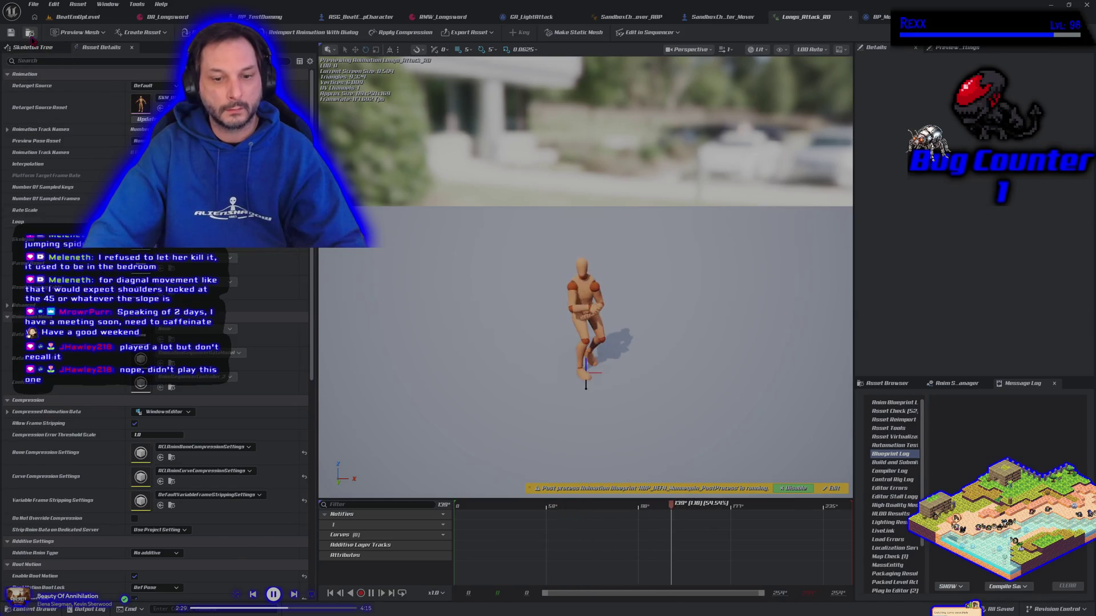
key(ctrl+space)
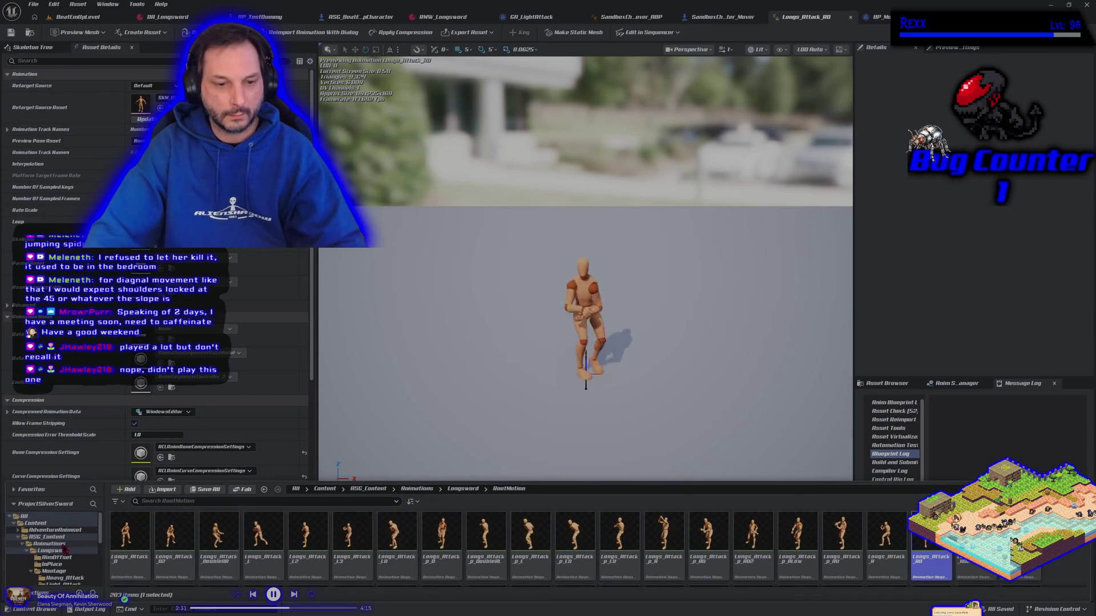
click(59, 584)
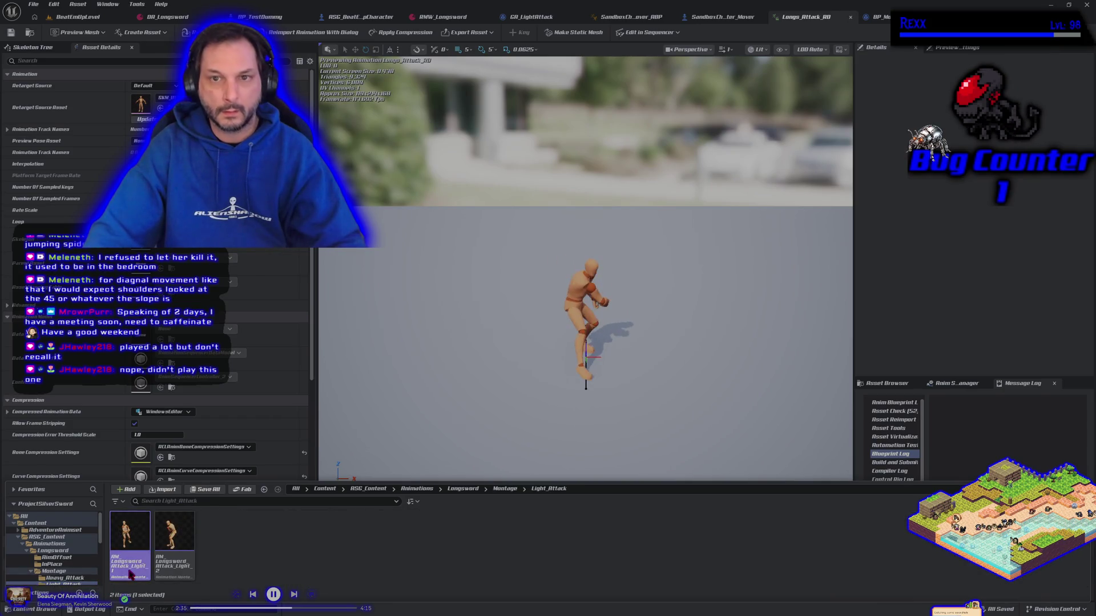
double_click(130, 575)
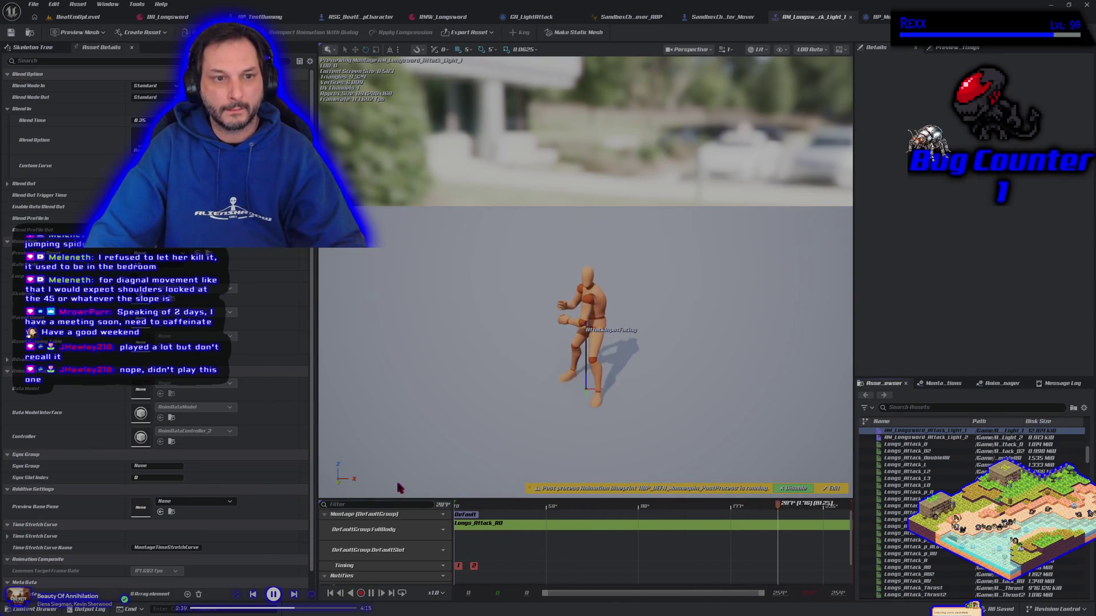
click(8, 183)
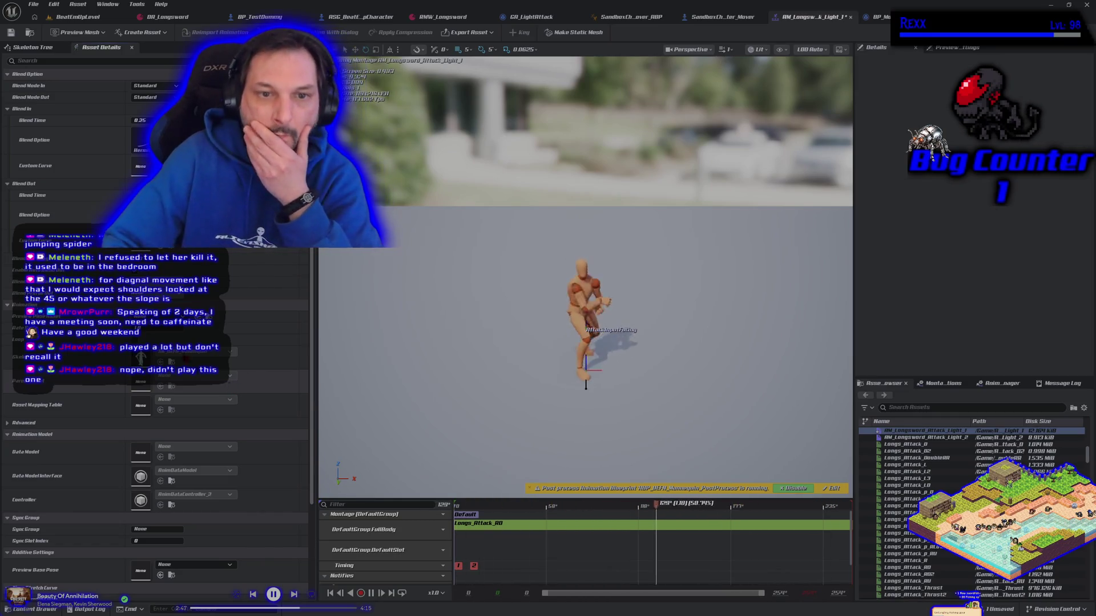
click(98, 21)
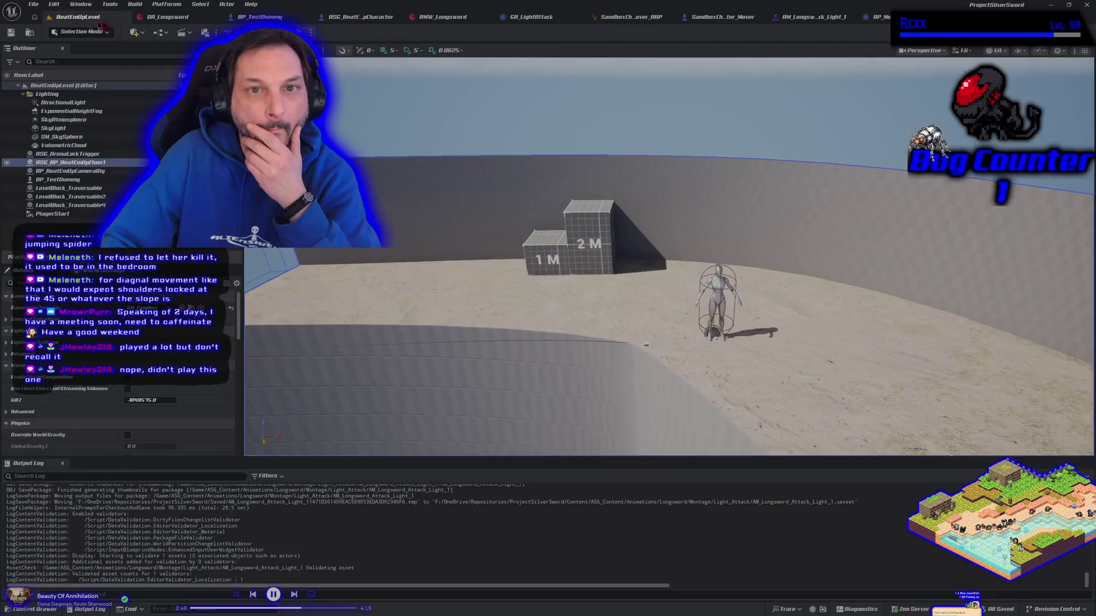
Step: Playtest the level, swinging the longsword and stepping right and left, then stop the session
key(alt+p)
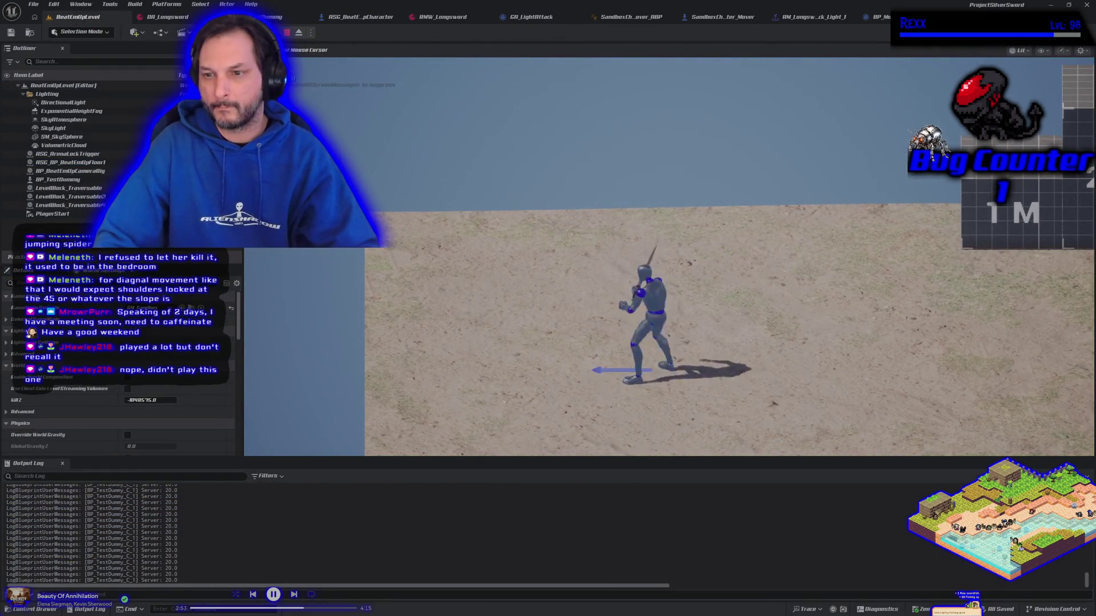
click(669, 257)
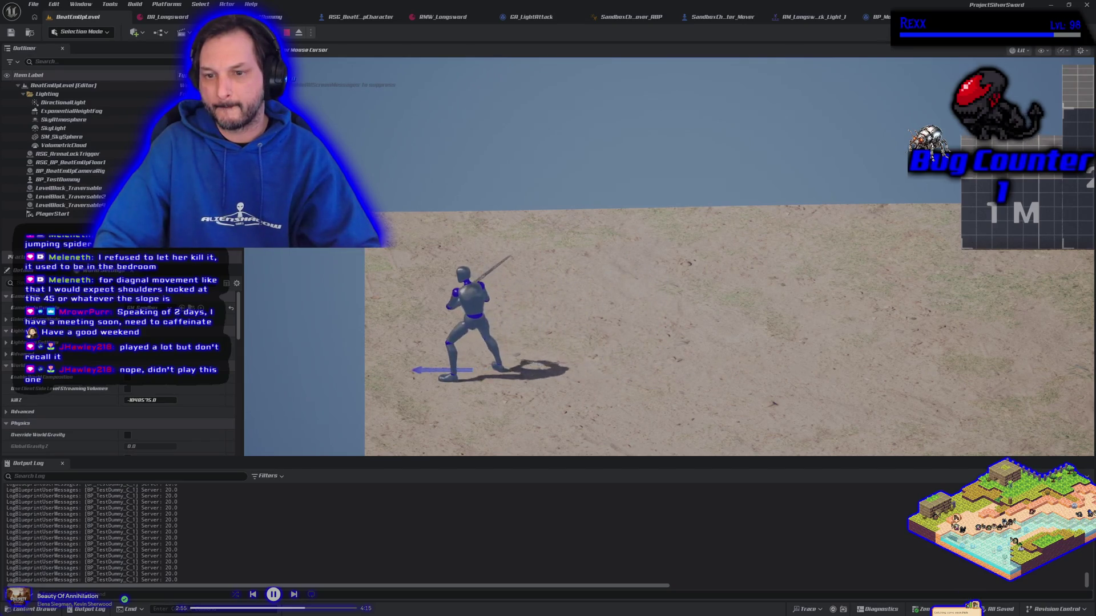
key(d)
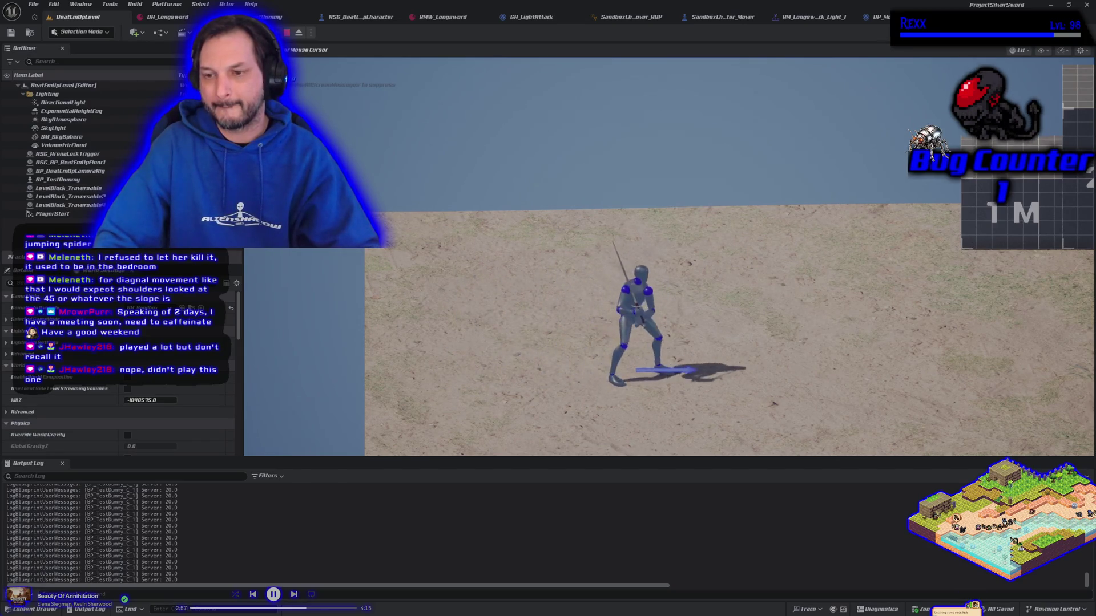
key(a)
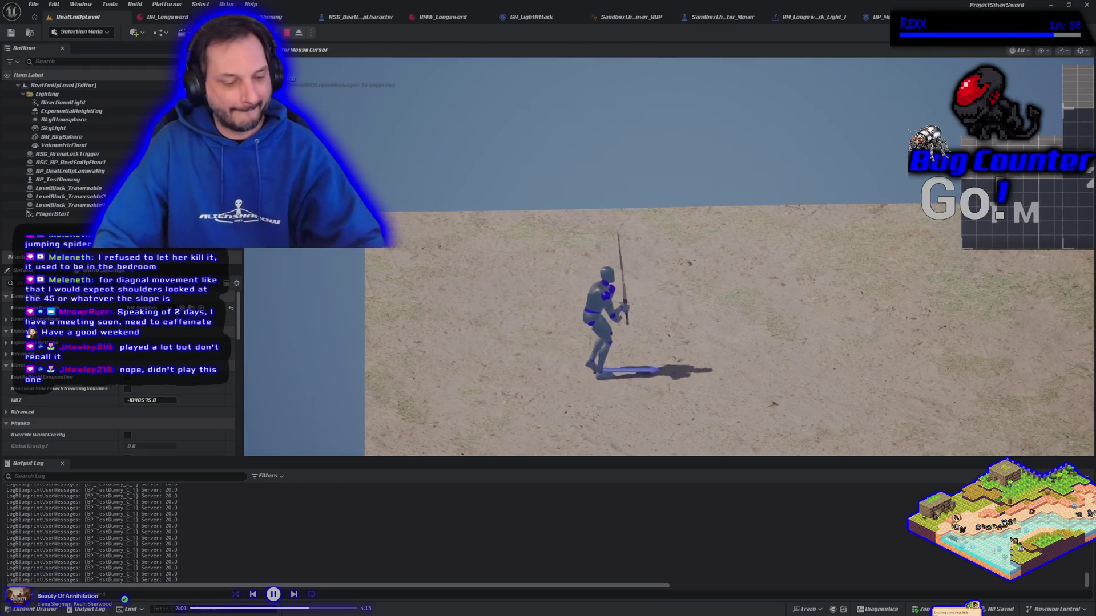
key(Escape)
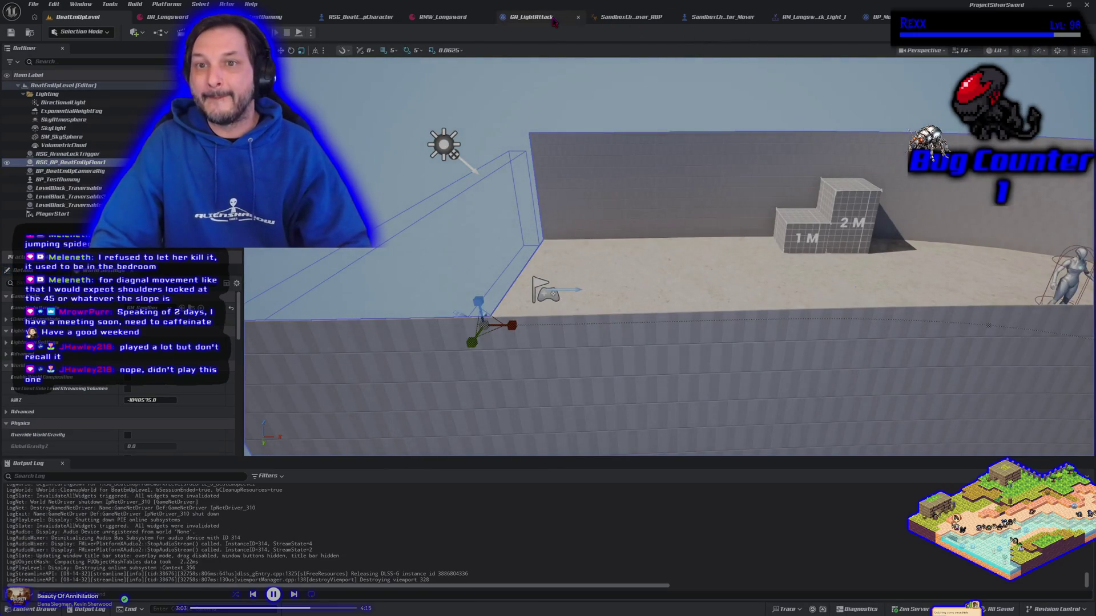
Step: Look over the SandboxCharacter_Mover blueprint and the light attack montage, then return to BeatEmUpLevel
click(739, 22)
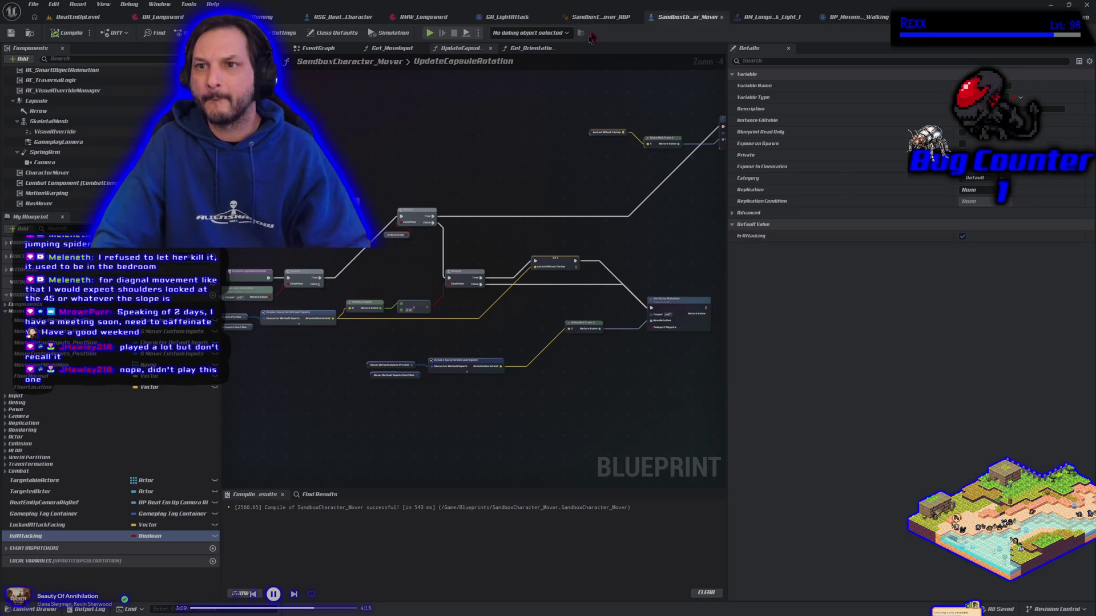
click(780, 16)
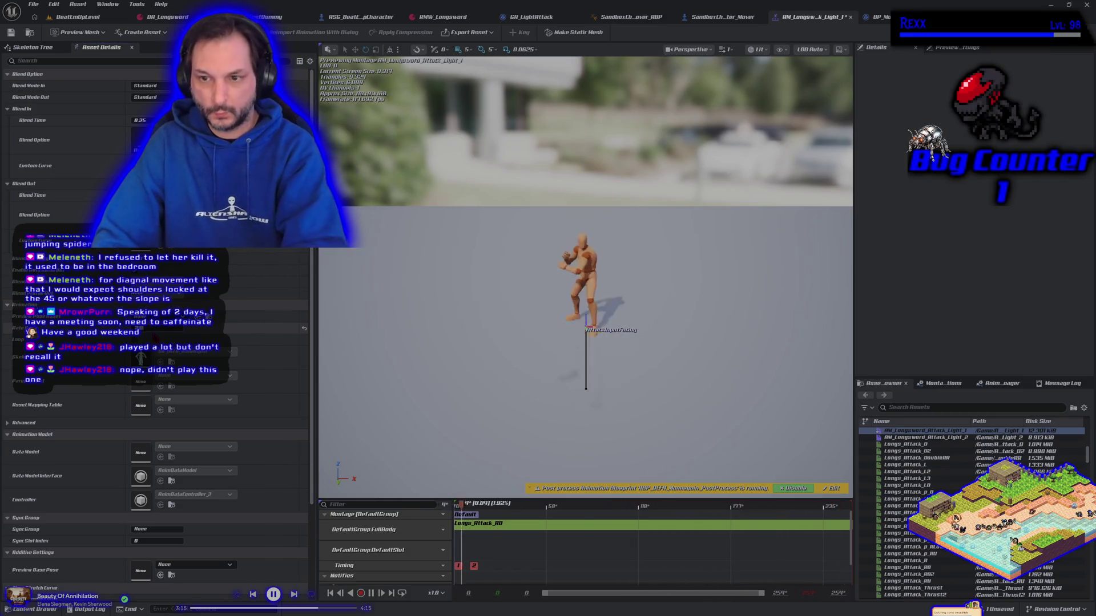
click(90, 18)
Step: Playtest by walking right to the test dummy and striking it, then reopen the light attack montage
key(alt+p)
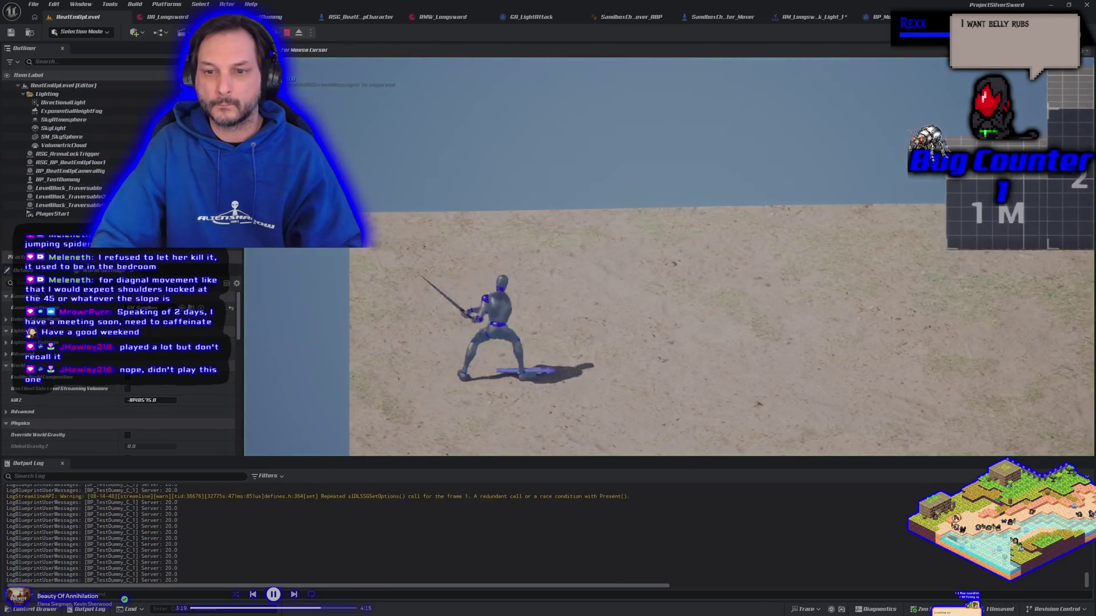
key(d)
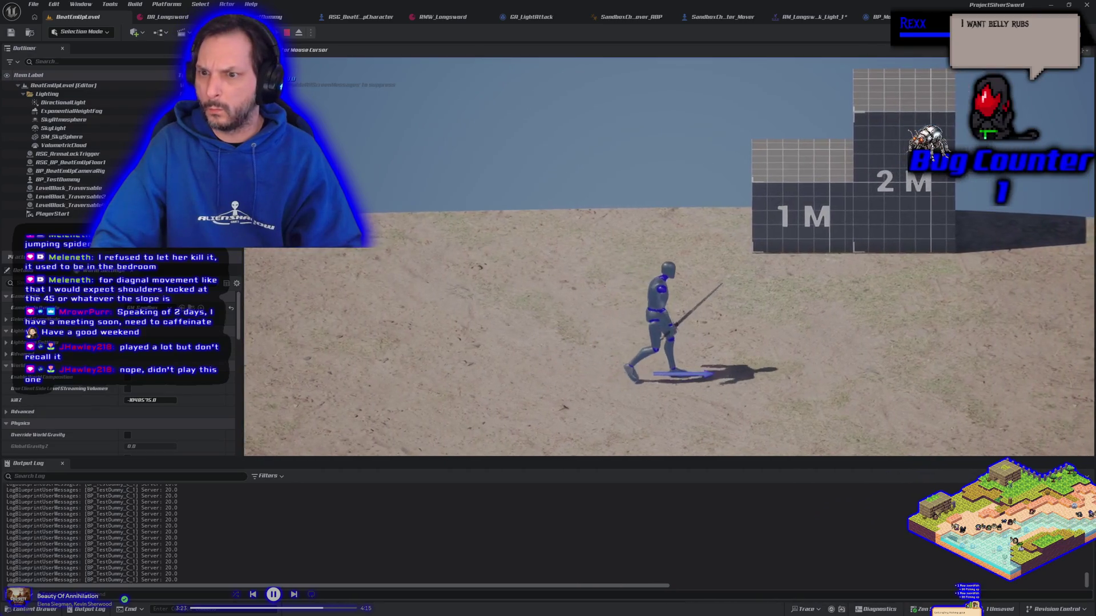
key(d)
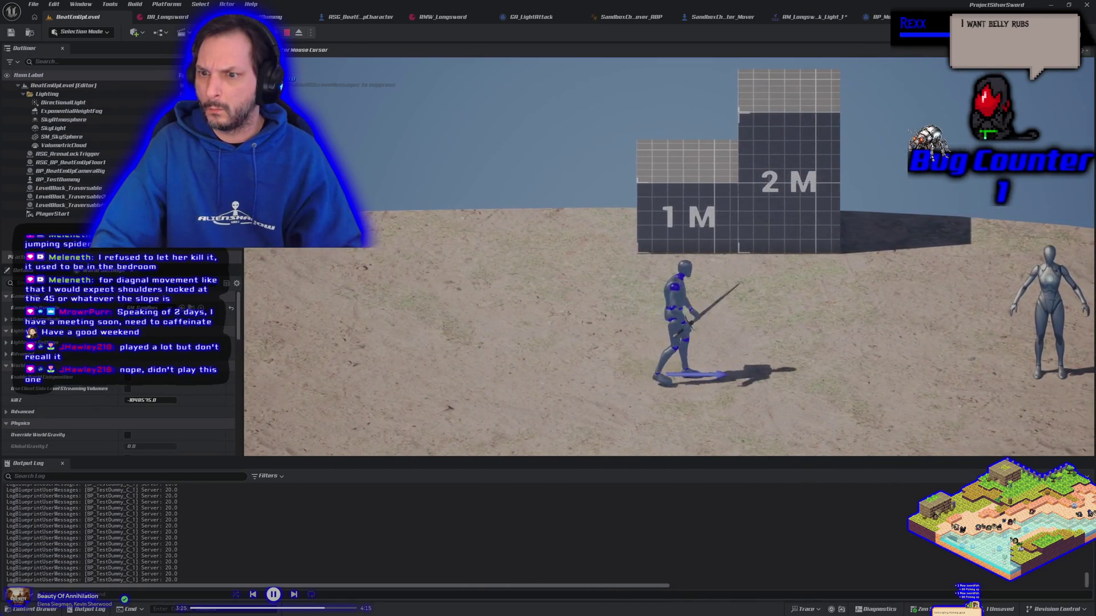
key(d)
key(d)
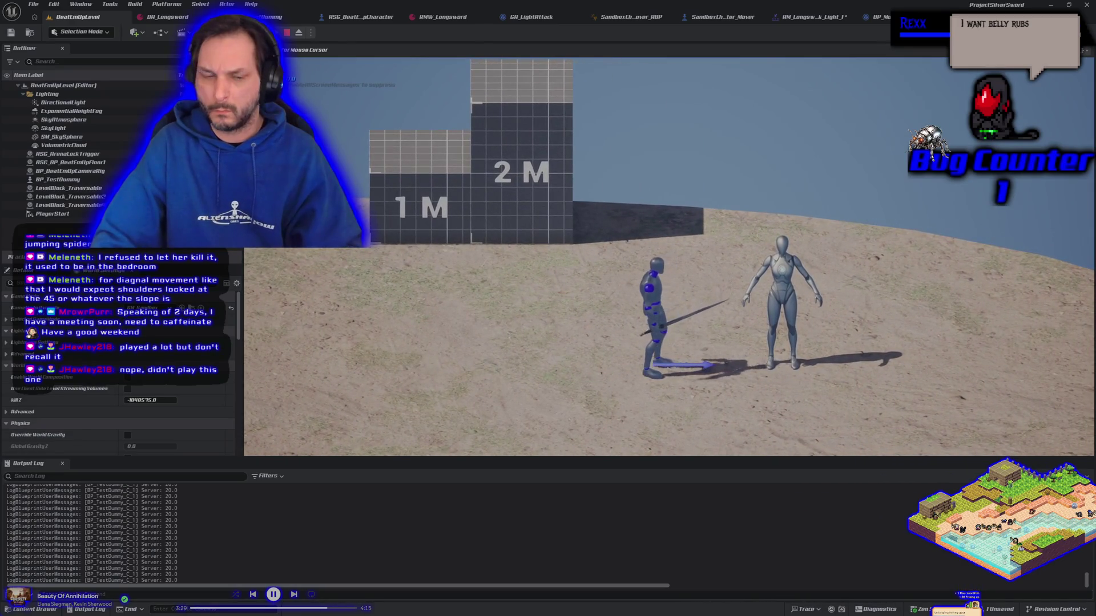
key(d)
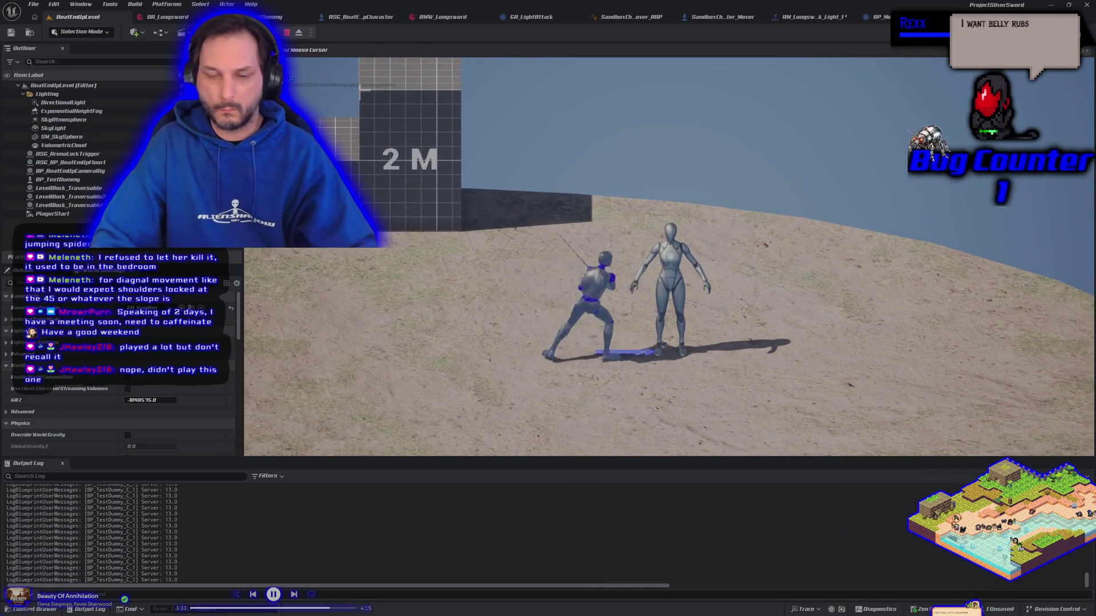
key(Escape)
click(811, 22)
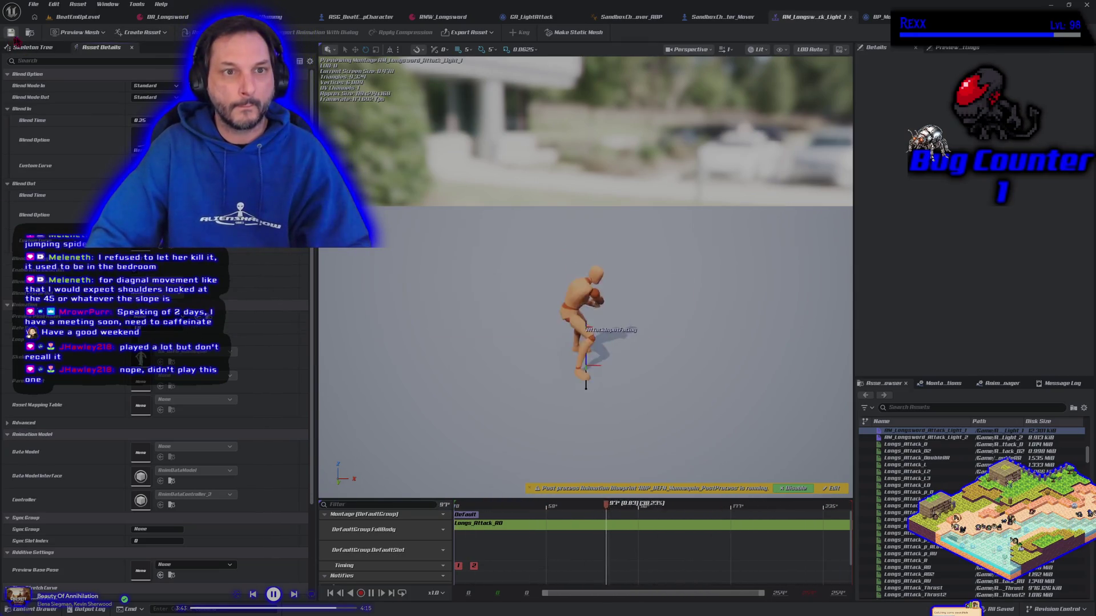
Step: Playtest BeatEmUpLevel again, moving left and right while swinging the sword, then stop
click(108, 17)
key(alt+p)
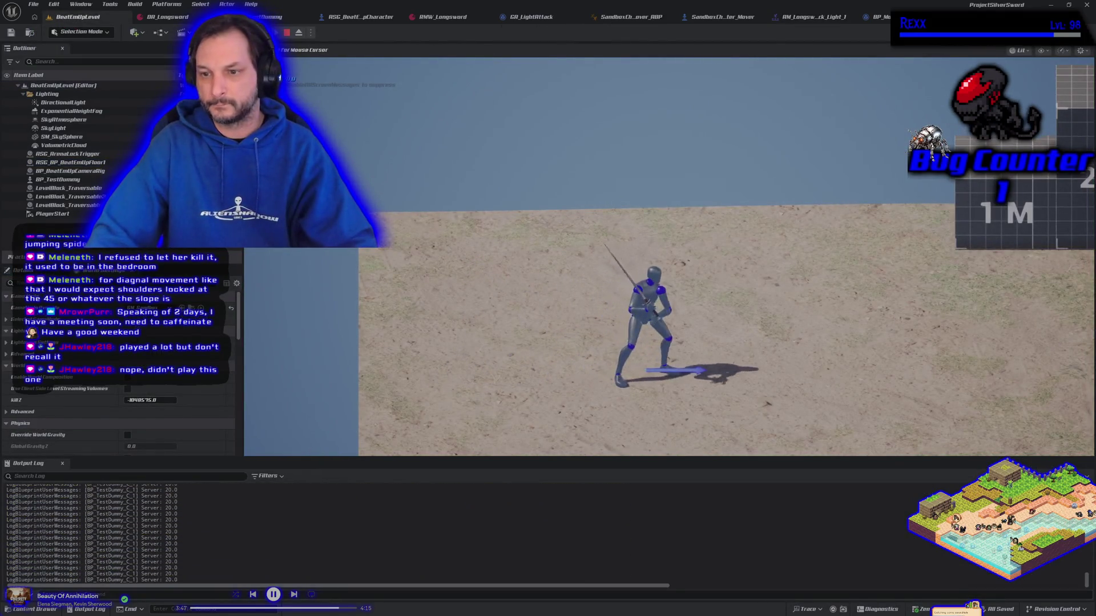
key(a)
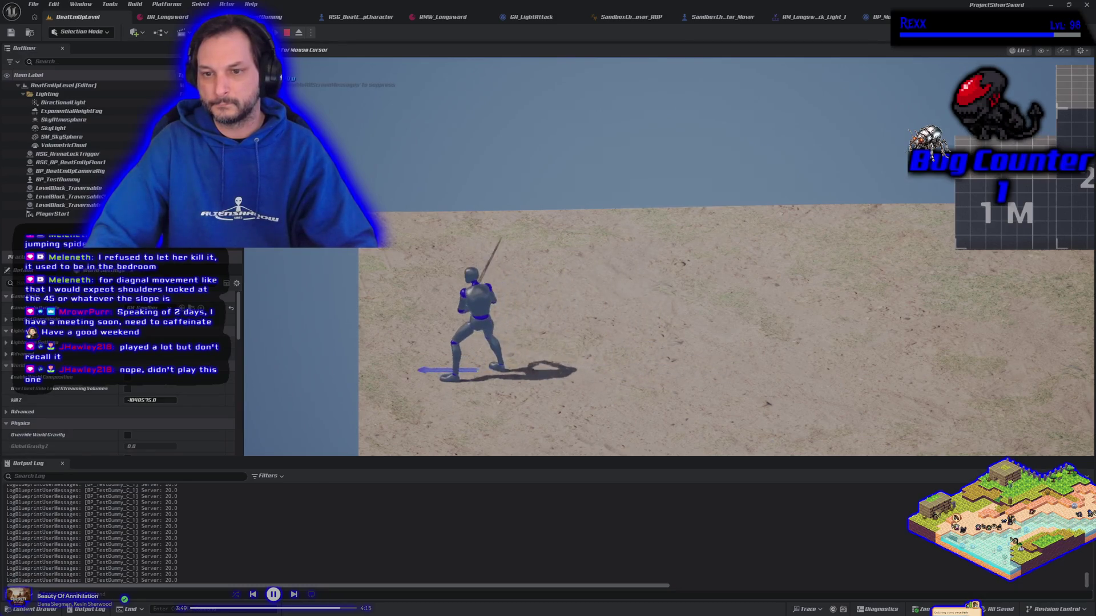
key(d)
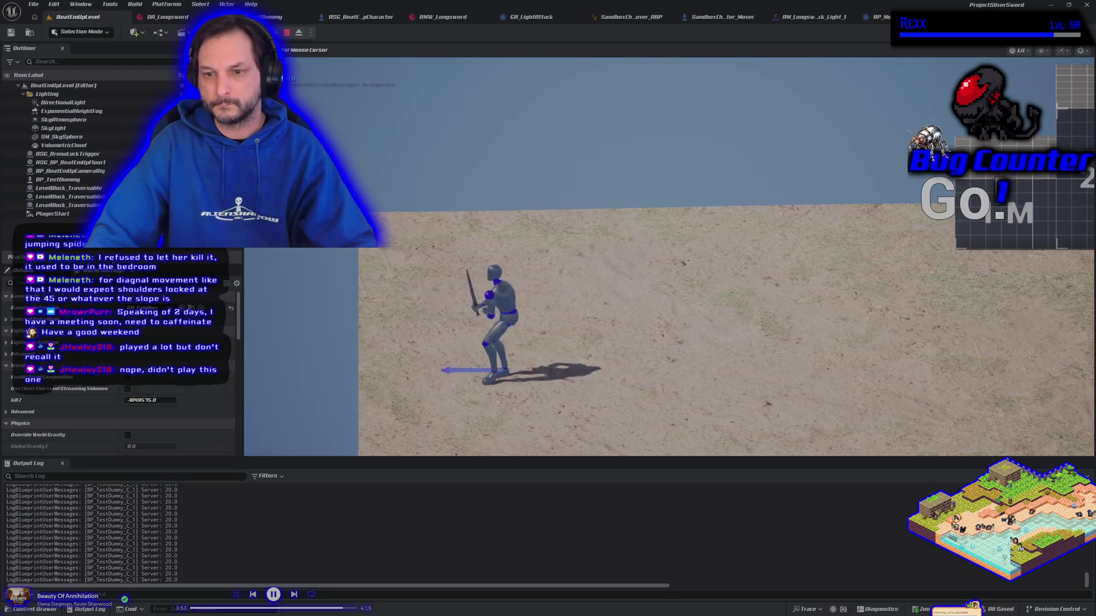
key(d)
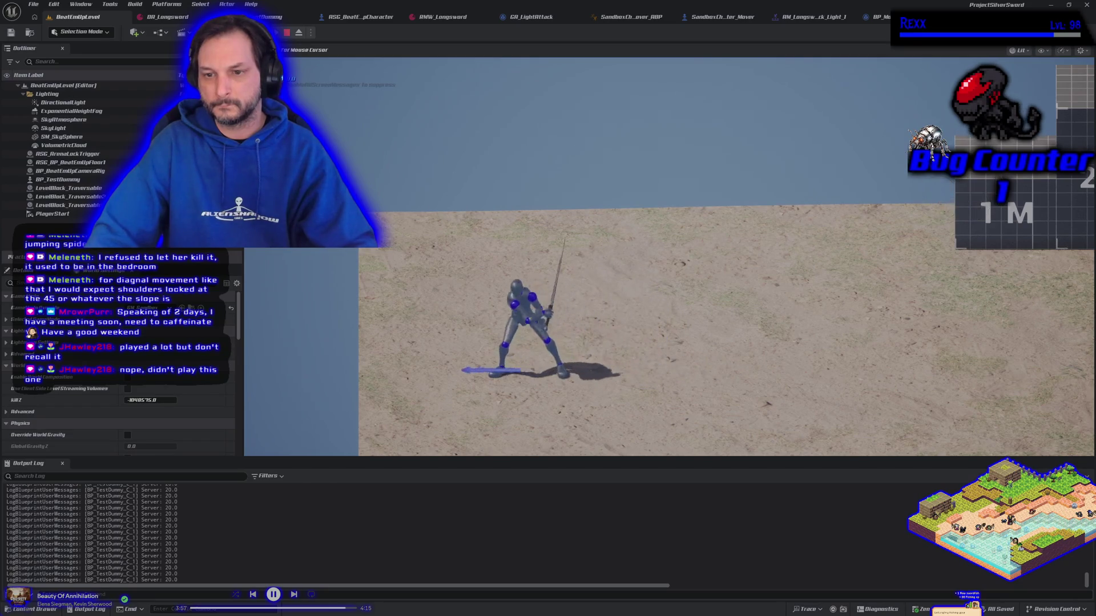
key(d)
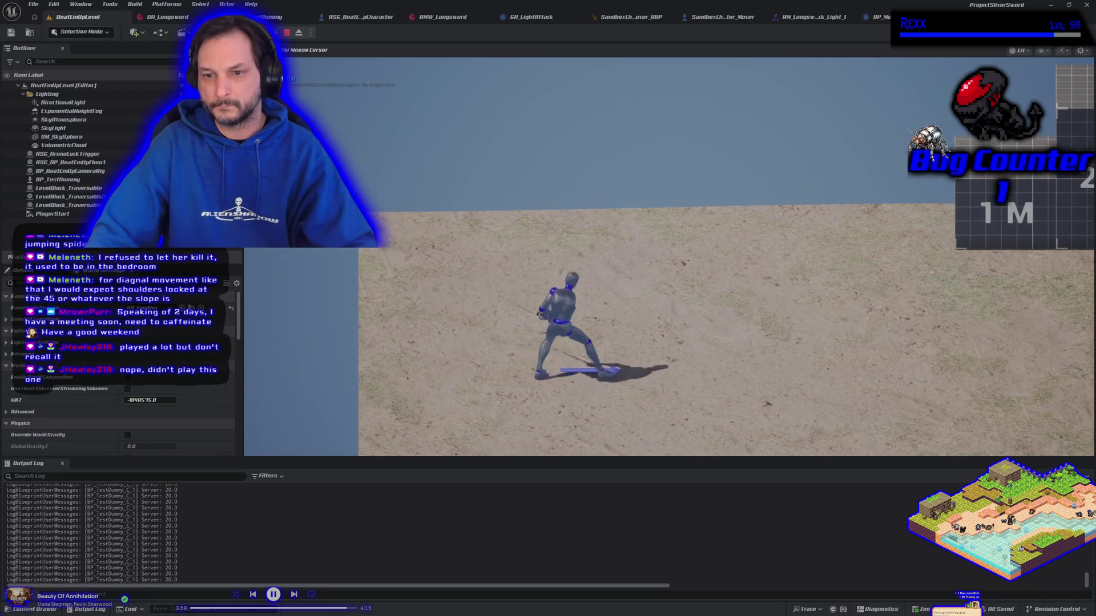
key(d)
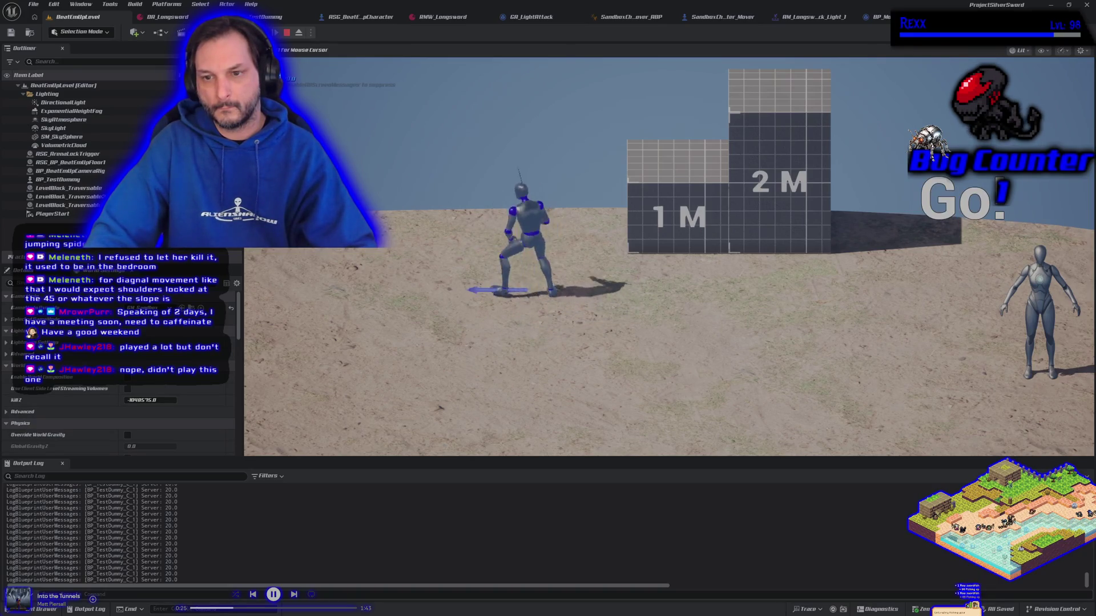
key(Escape)
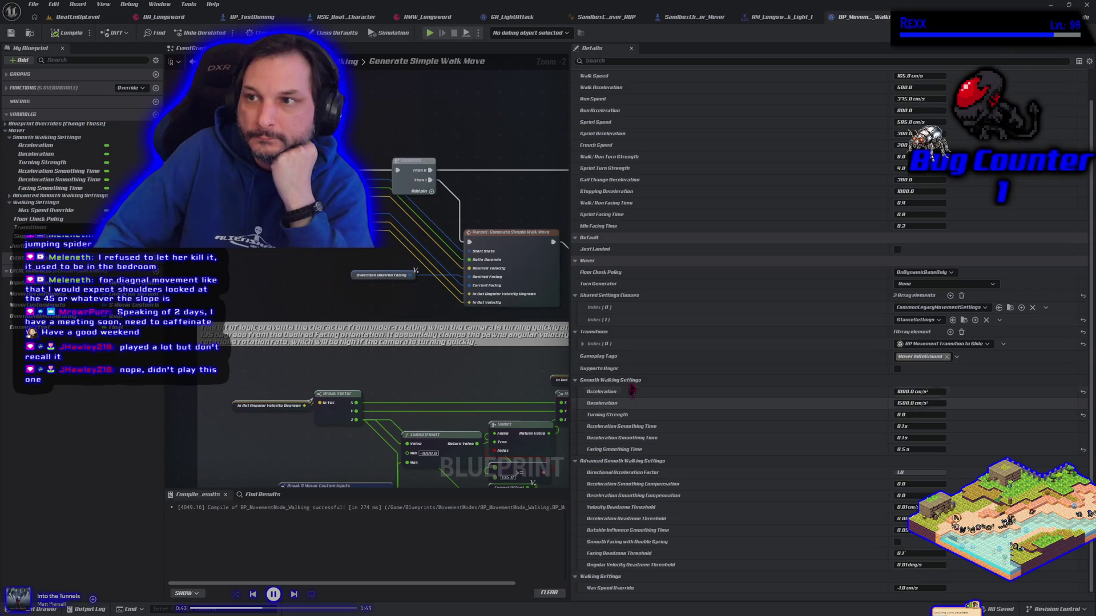
Step: Enter a new blend-out time on AM_Longsword_Attack_Light_1, save it, and start a playtest
click(793, 18)
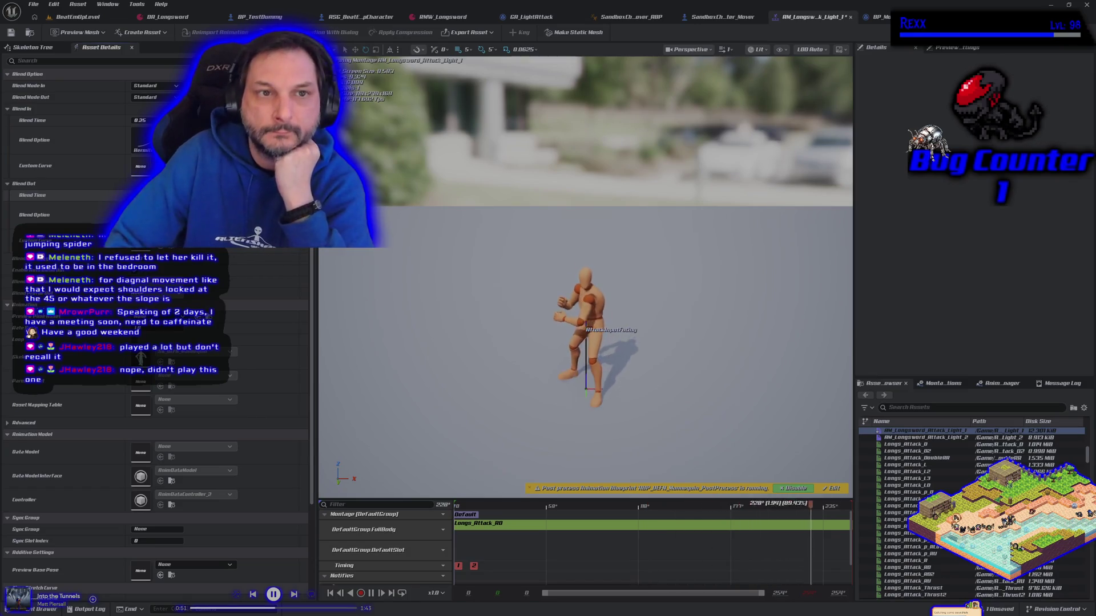
key(Return)
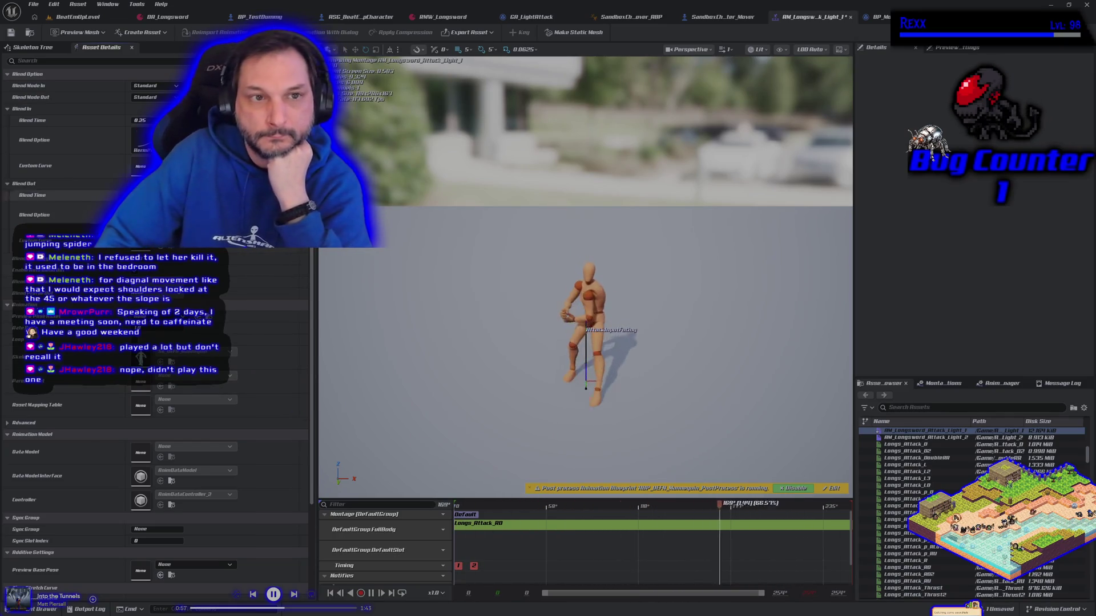
key(ctrl+s)
click(71, 19)
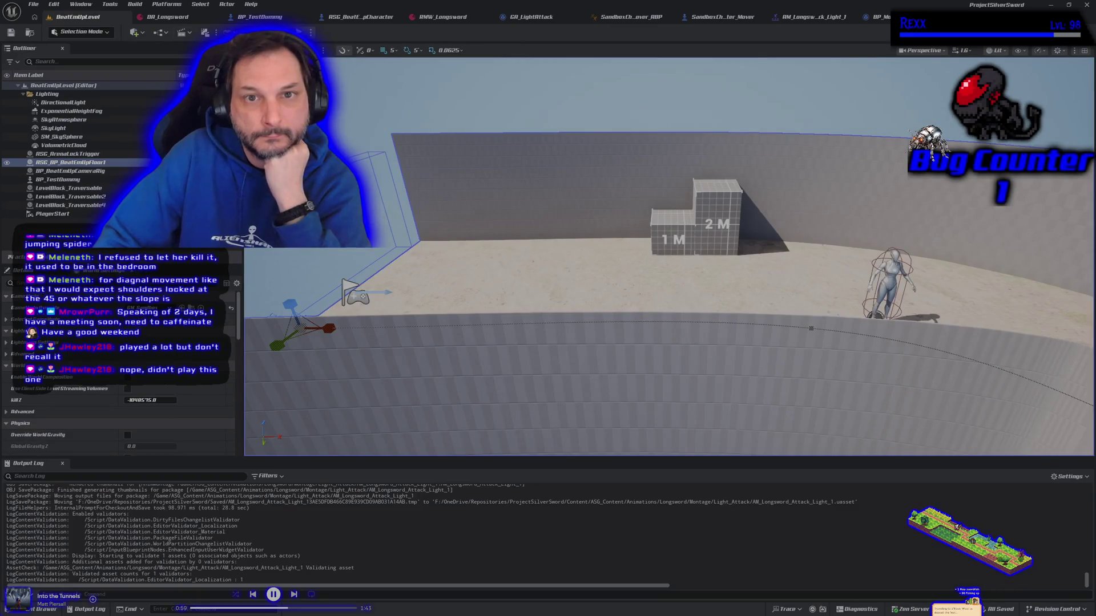
key(alt+p)
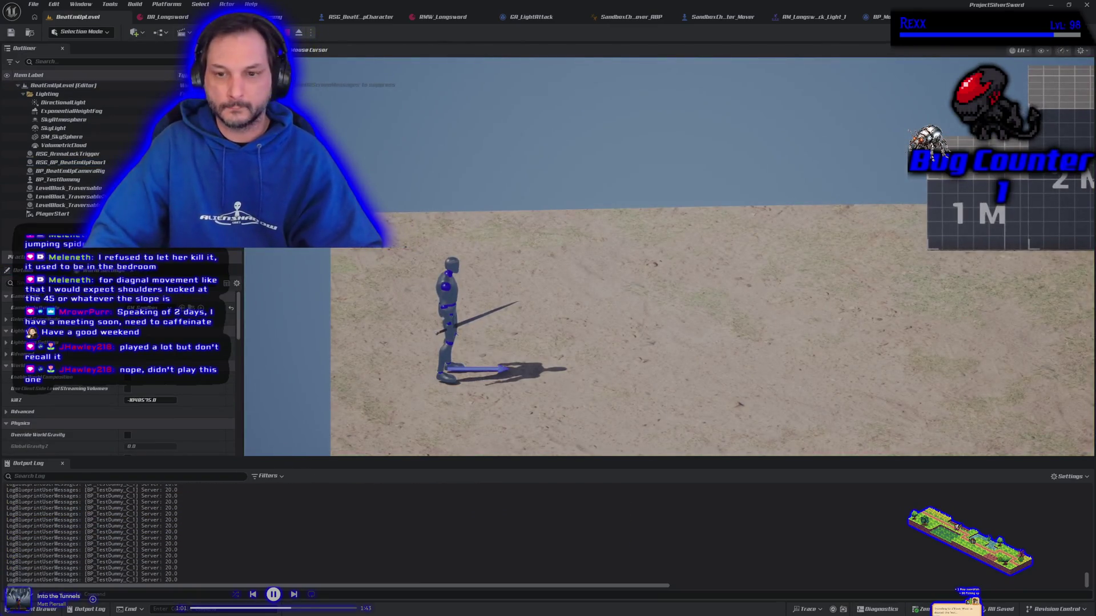
key(d)
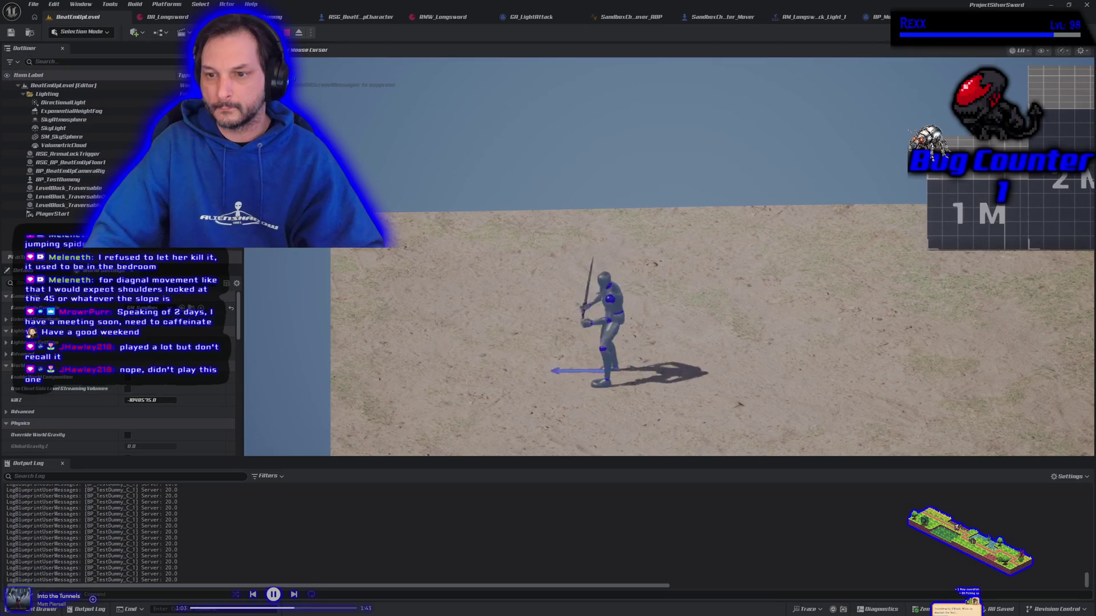
key(a)
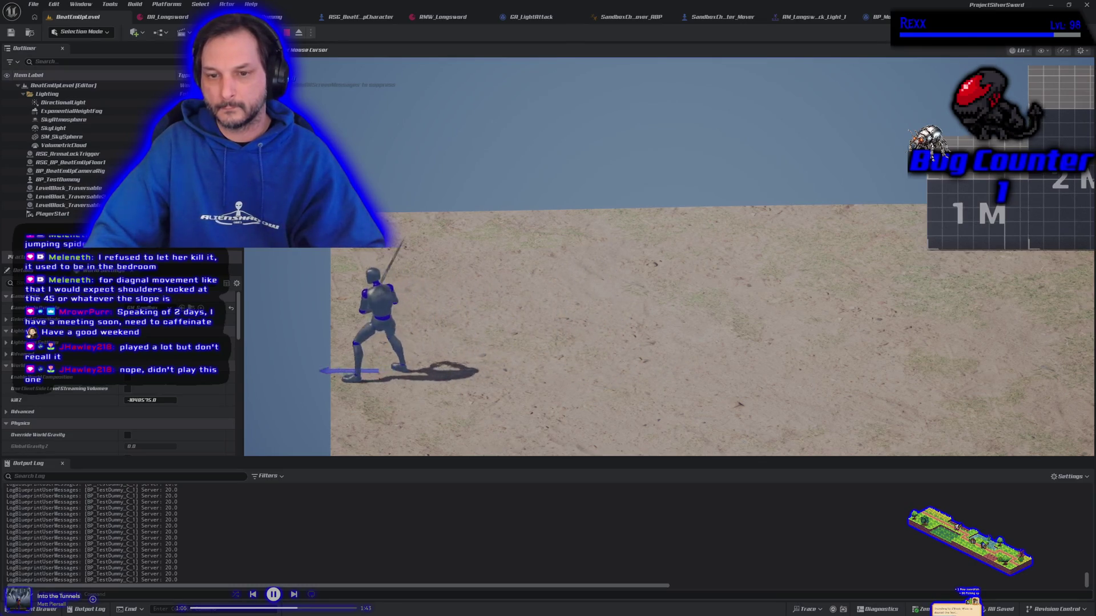
key(Escape)
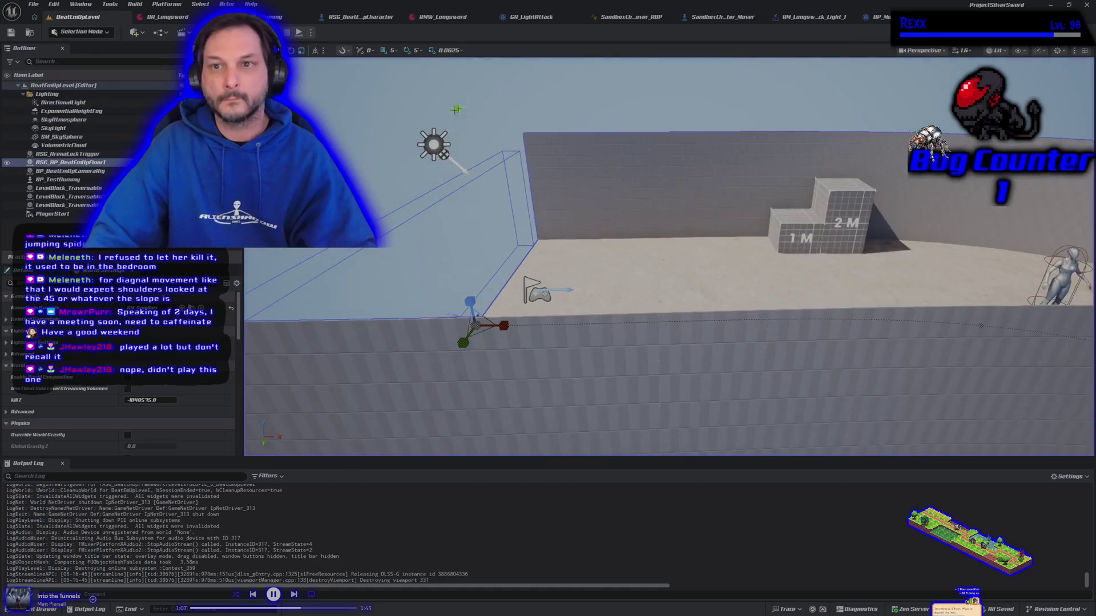
click(806, 26)
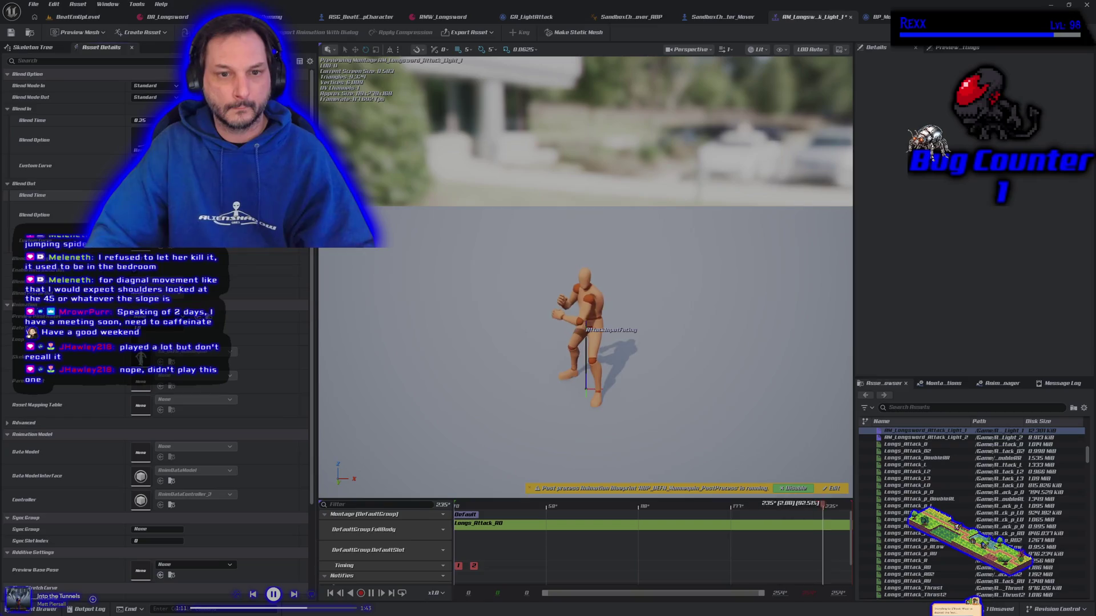
click(69, 19)
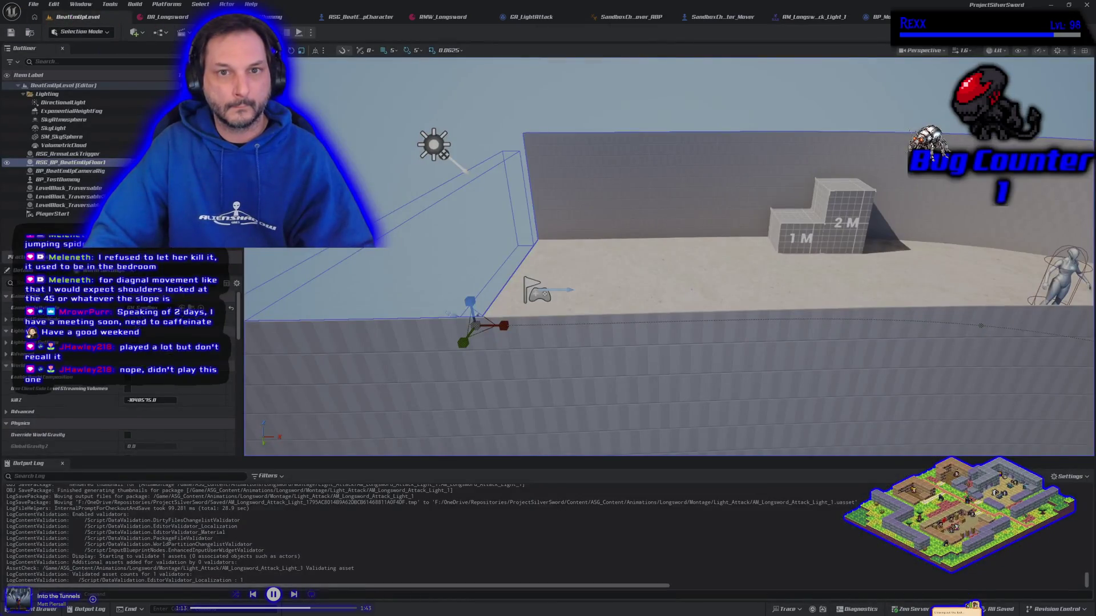
key(alt+p)
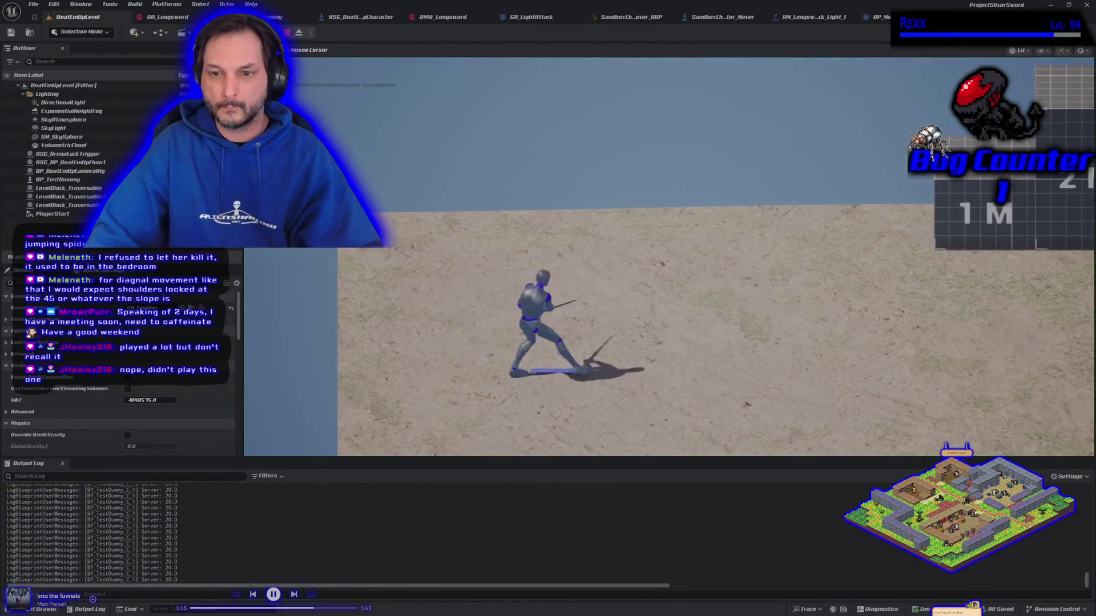
key(a)
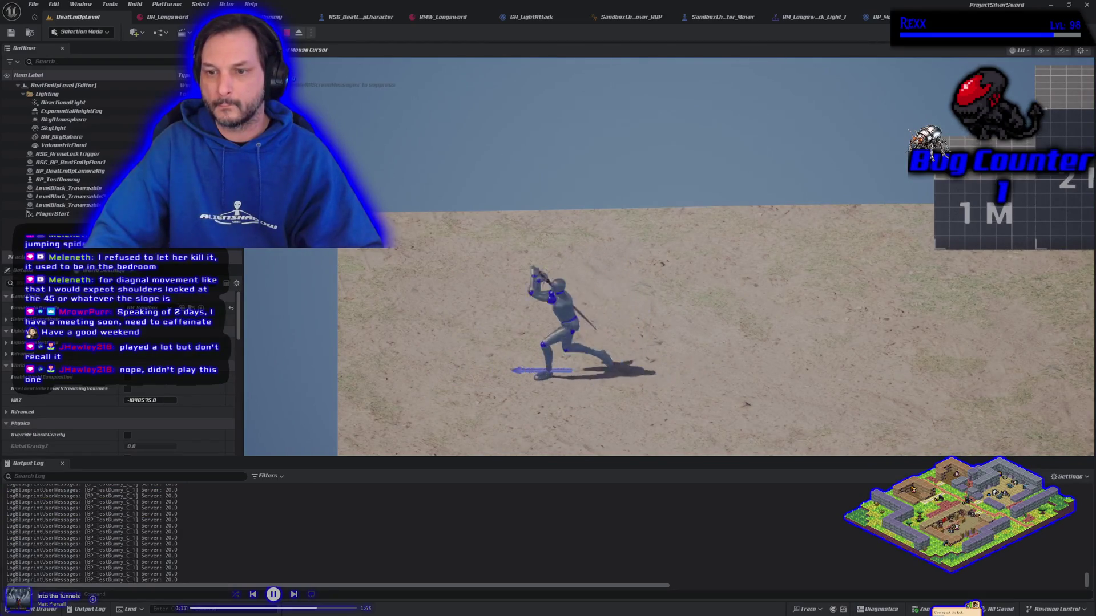
key(a)
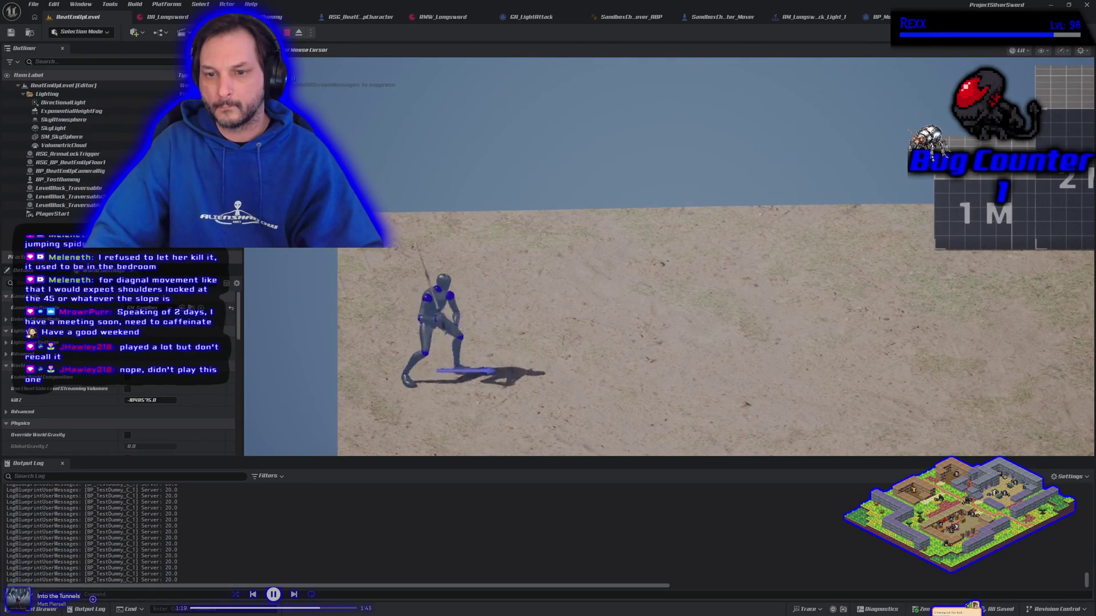
key(d)
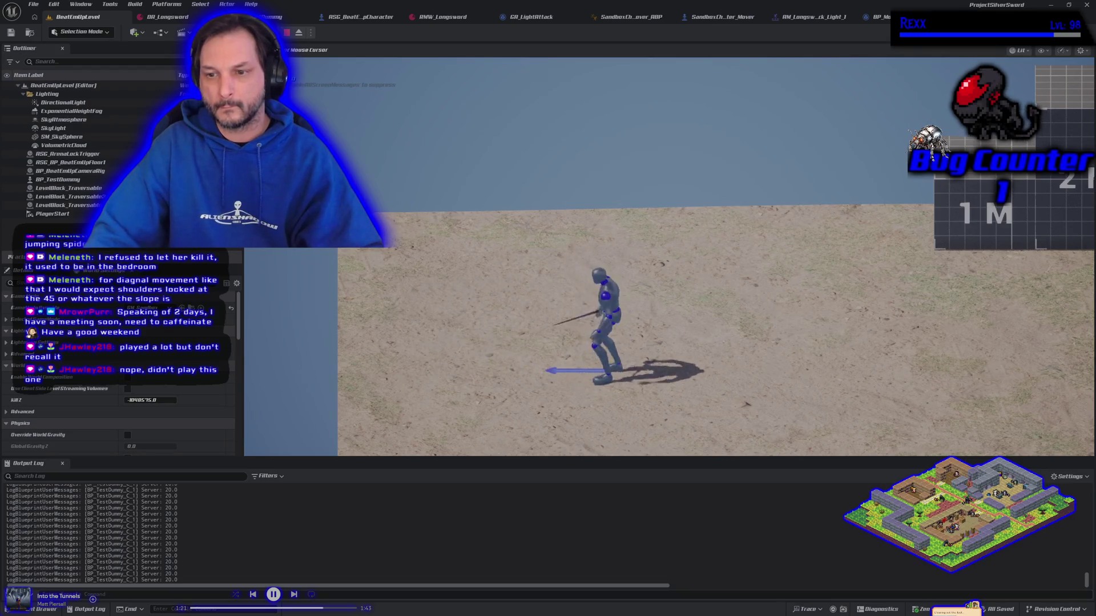
key(Escape)
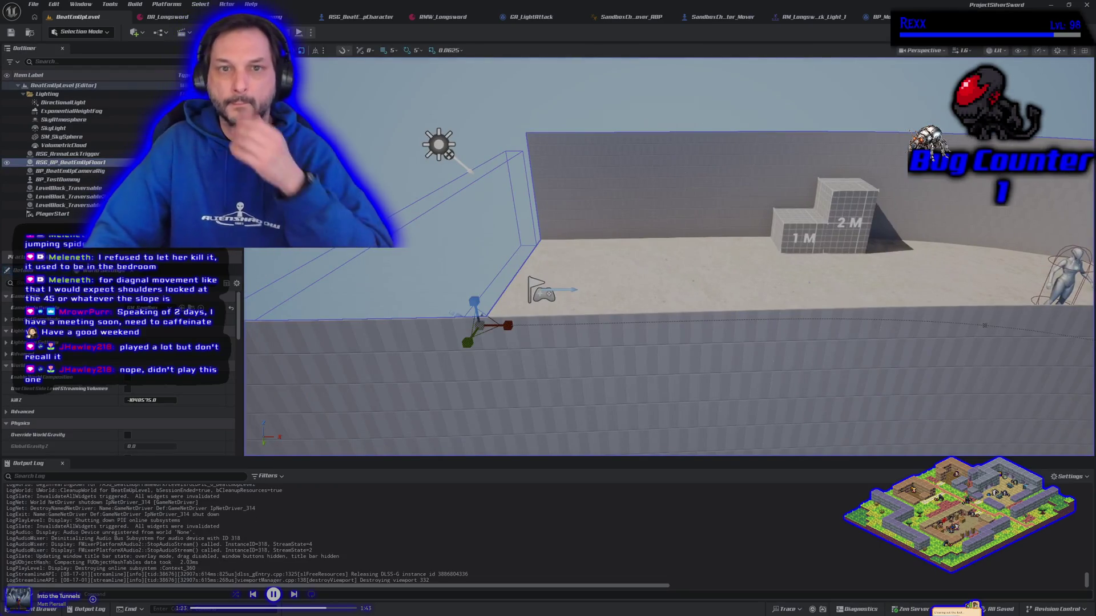
Step: Review the character, animation and Mover blueprints, save the light attack montage, and return to BeatEmUpLevel
click(354, 17)
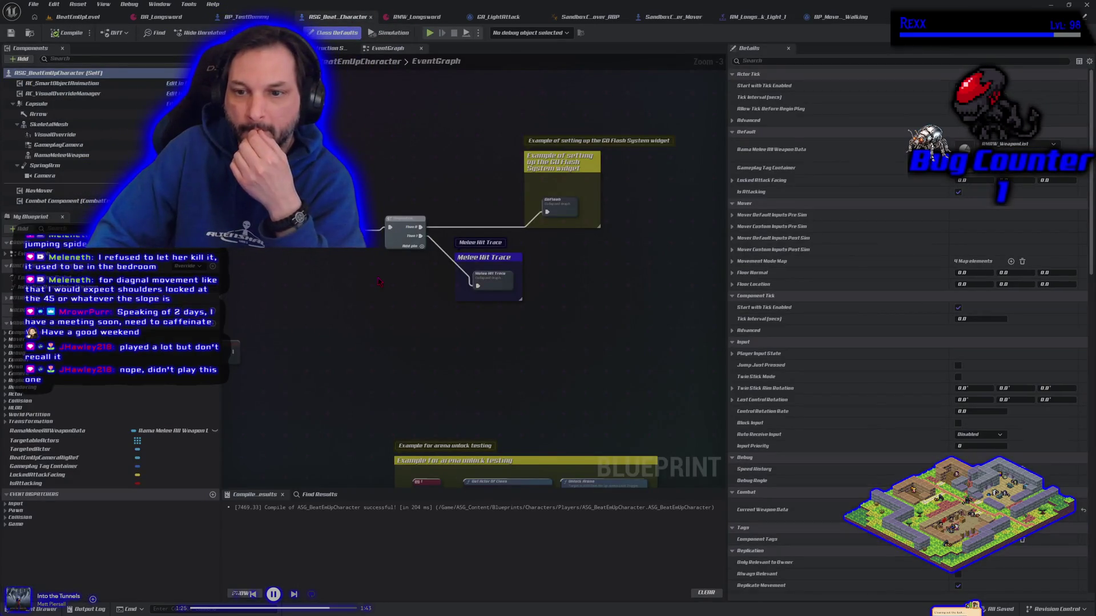
click(748, 16)
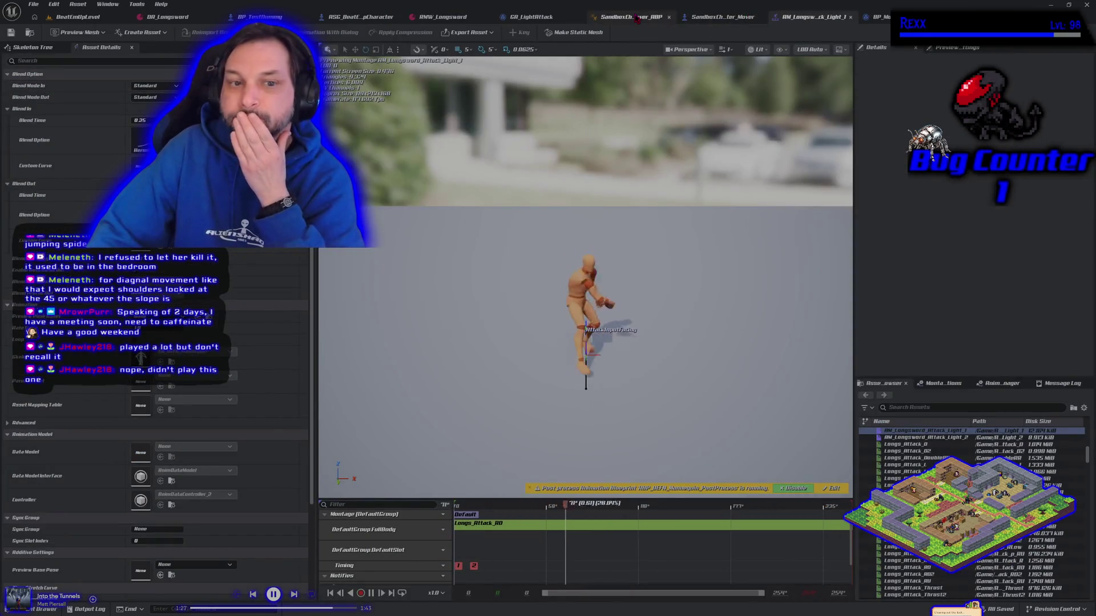
click(636, 17)
click(685, 19)
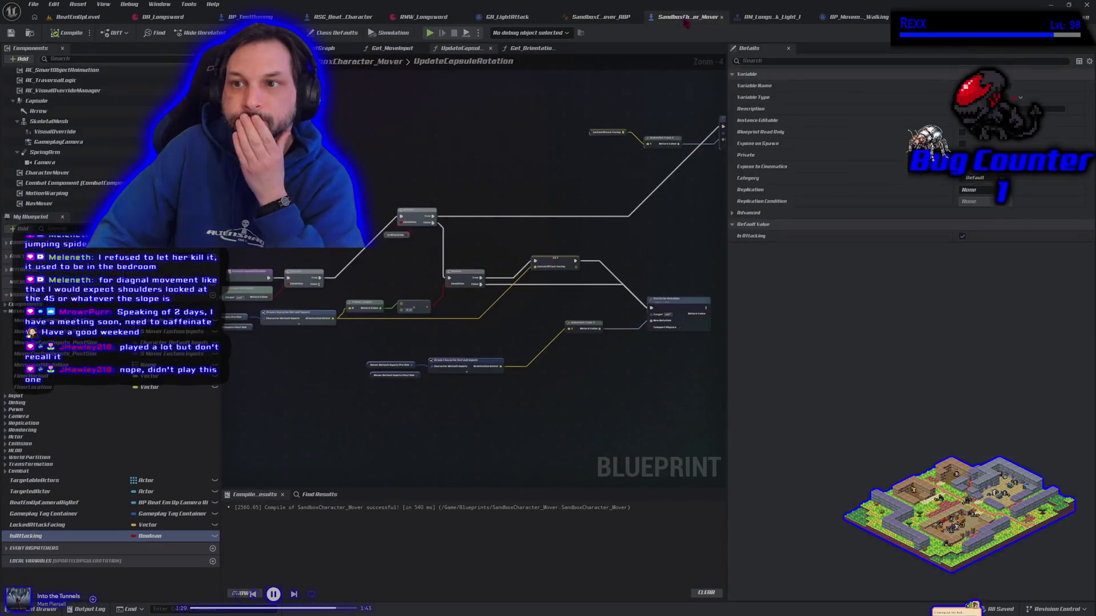
click(771, 16)
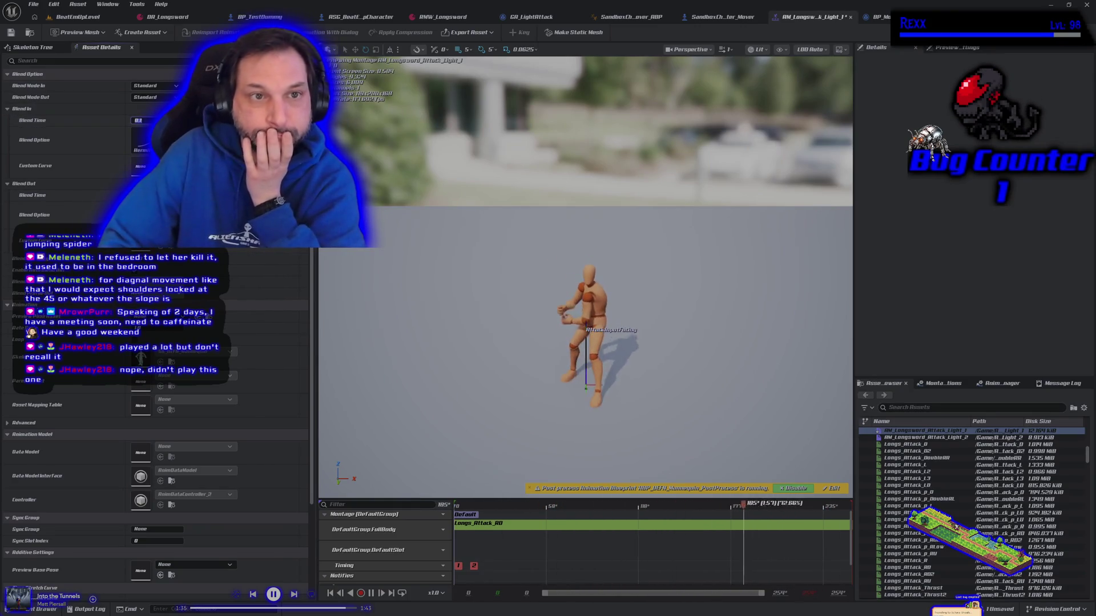
click(12, 32)
click(84, 17)
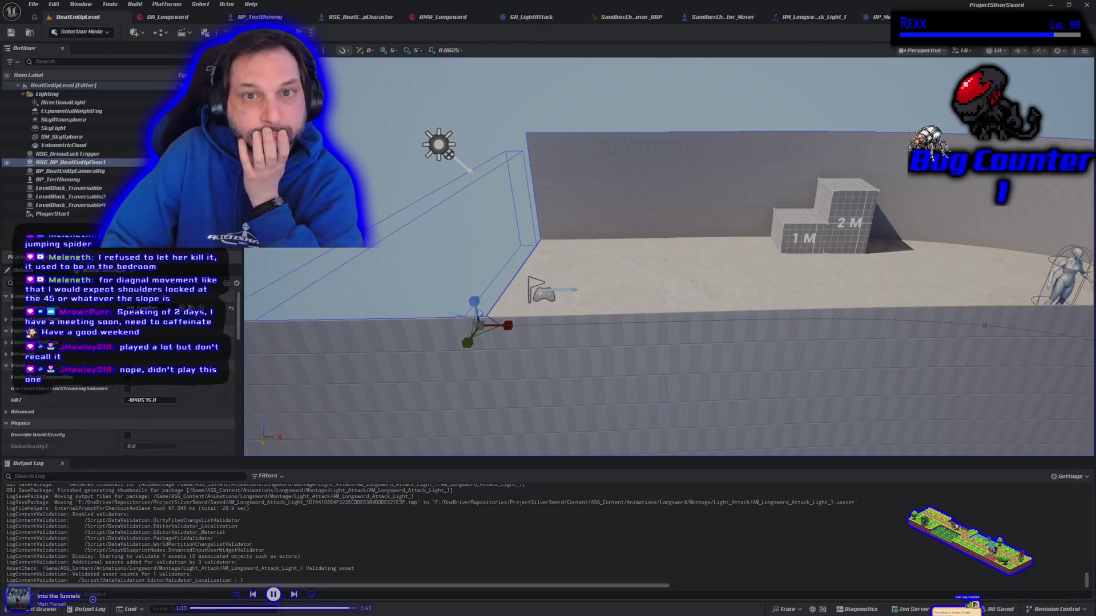
Step: Playtest running left, performing the J light attack, then running right
key(alt+p)
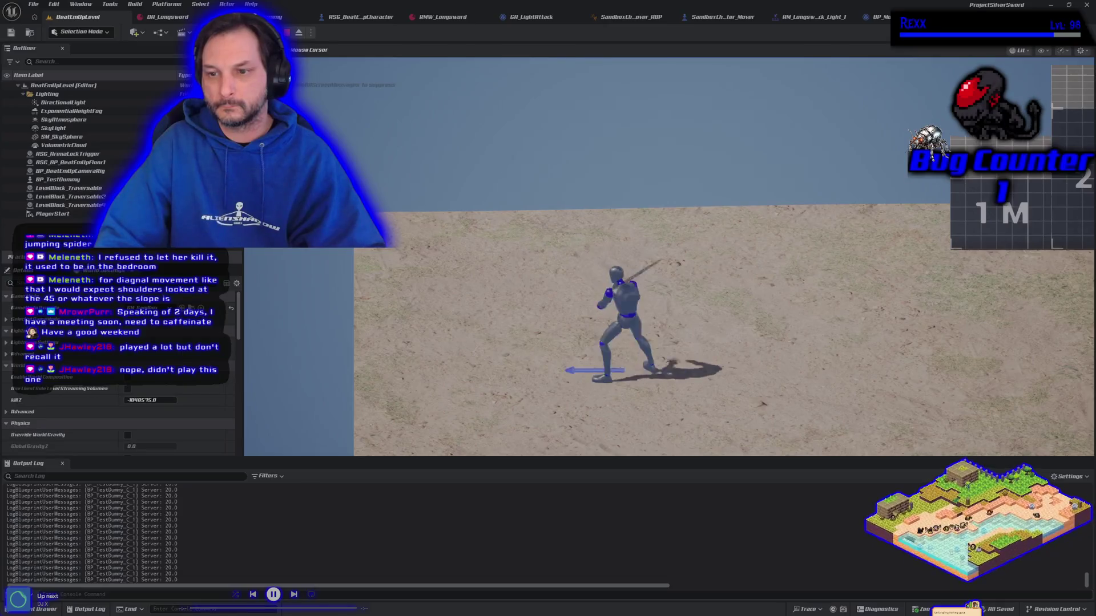
key(a)
key(j)
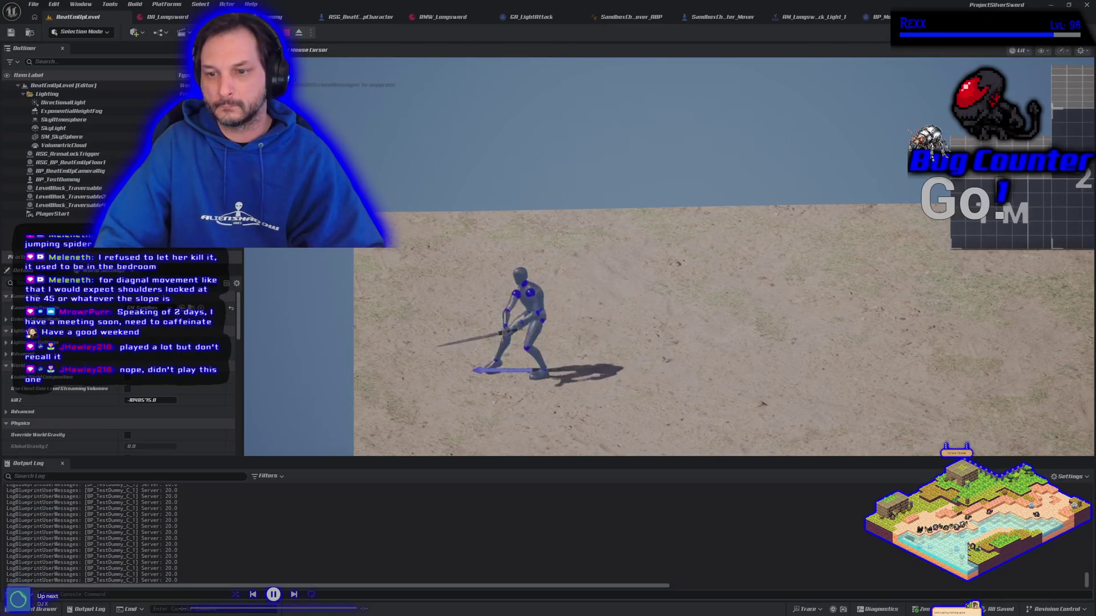
key(d)
key(Escape)
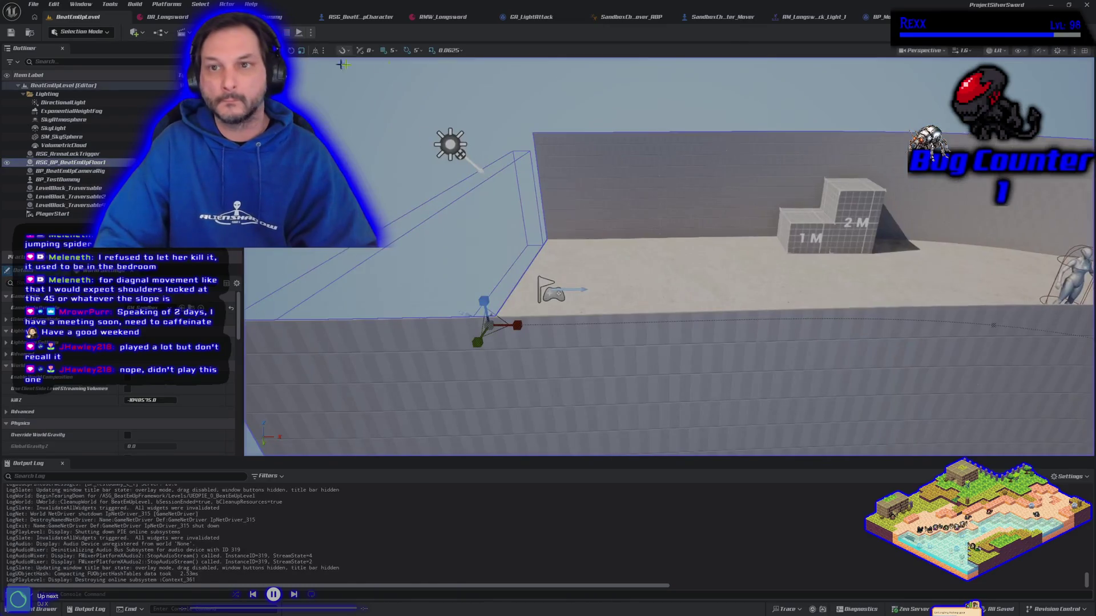
Step: Re-save the longsword light attack montage and return to the sandbox level
click(721, 17)
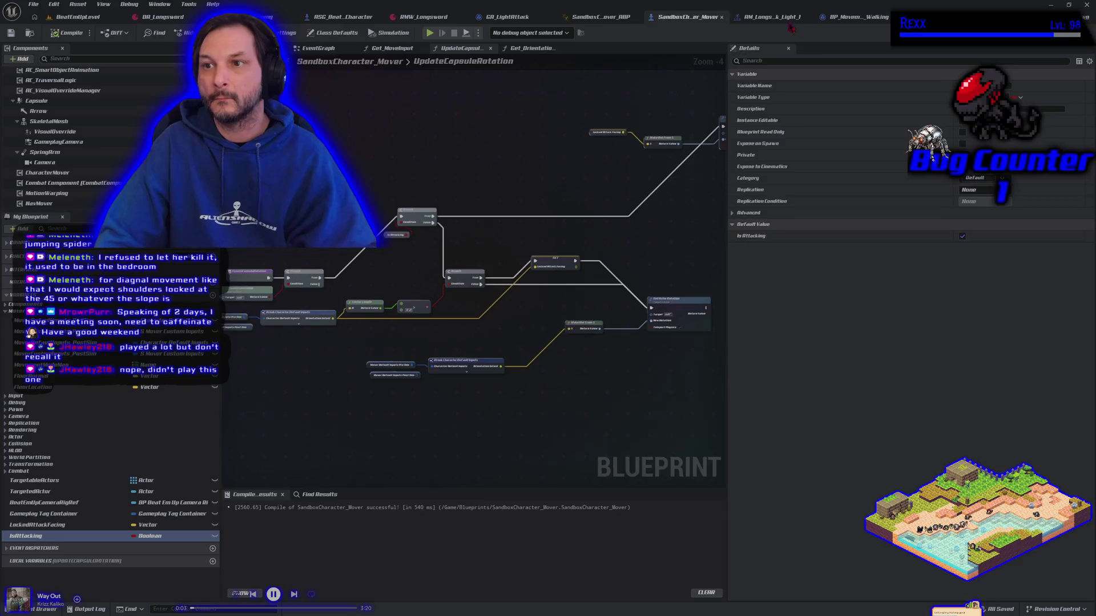
click(773, 16)
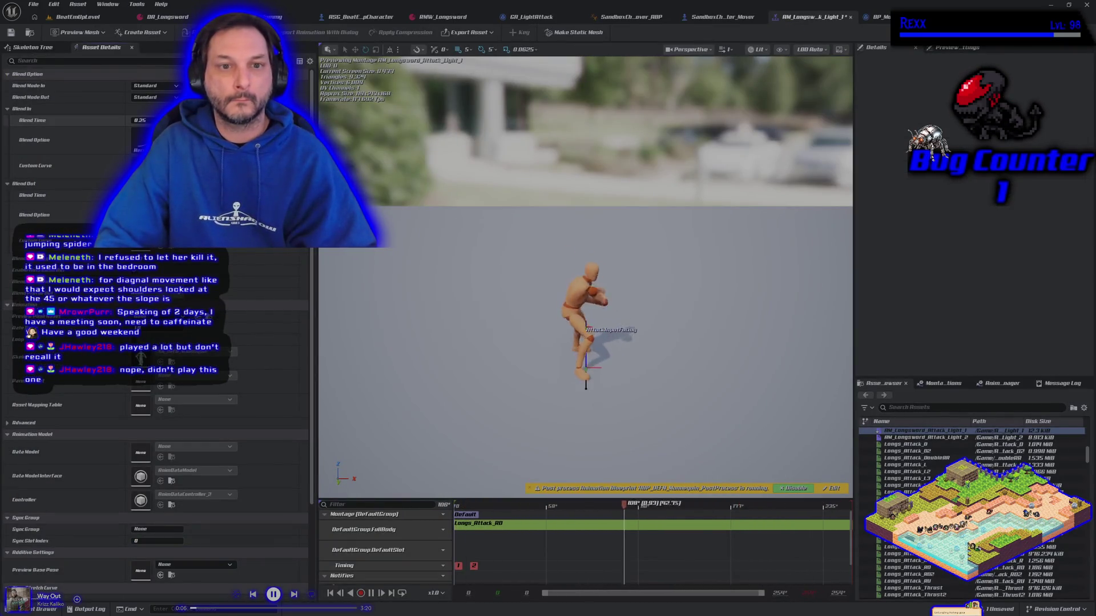
key(ctrl+s)
click(80, 17)
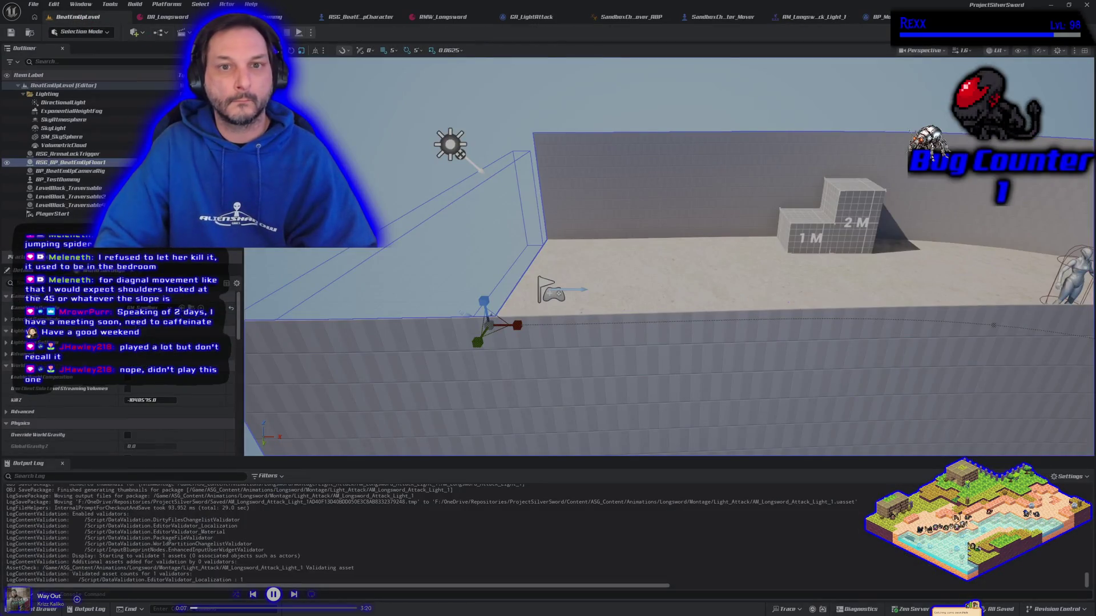
Step: Playtest again, running left and swinging the sword while turning right, then stop
key(alt+p)
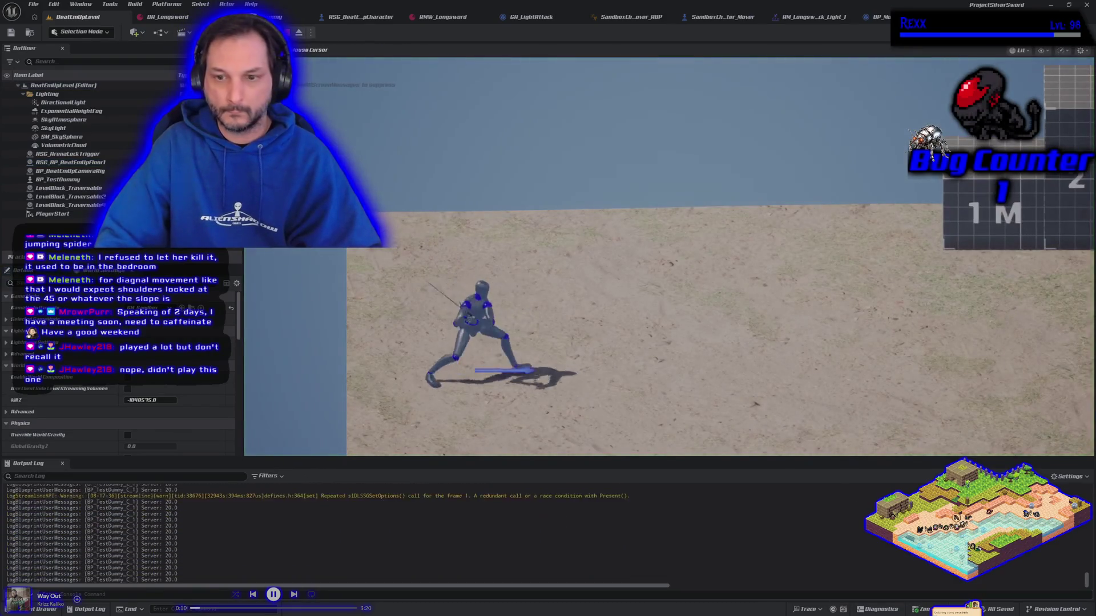
key(a)
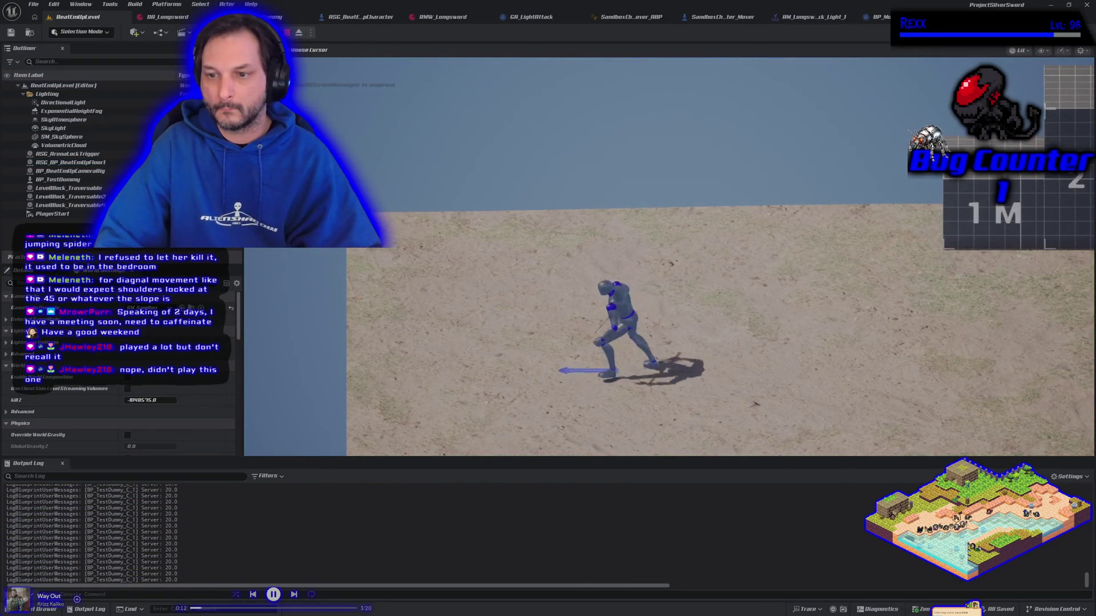
key(d)
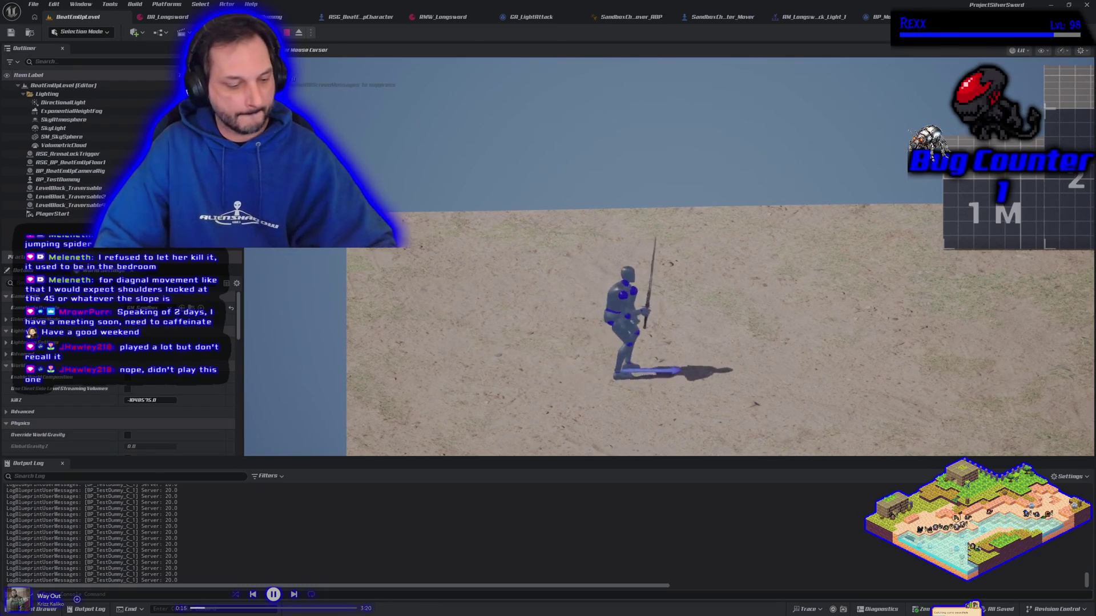
key(Escape)
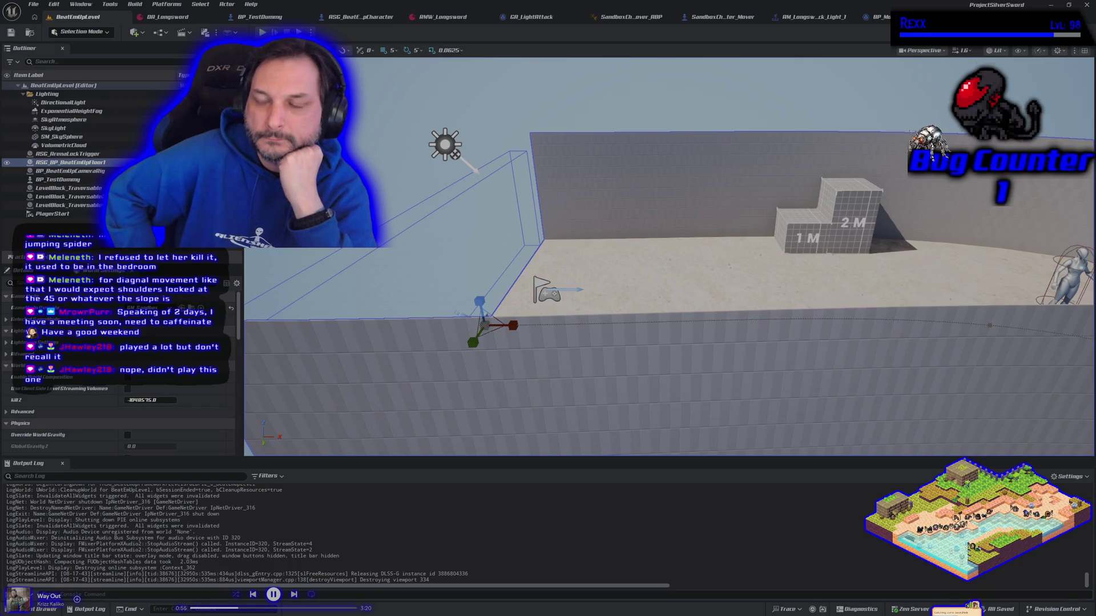
Step: Fly the viewport over the long winding path, then bring up the HacknPlan board in Chrome
mouse_move(686, 152)
mouse_down()
mouse_move(639, 206)
mouse_move(542, 239)
mouse_up()
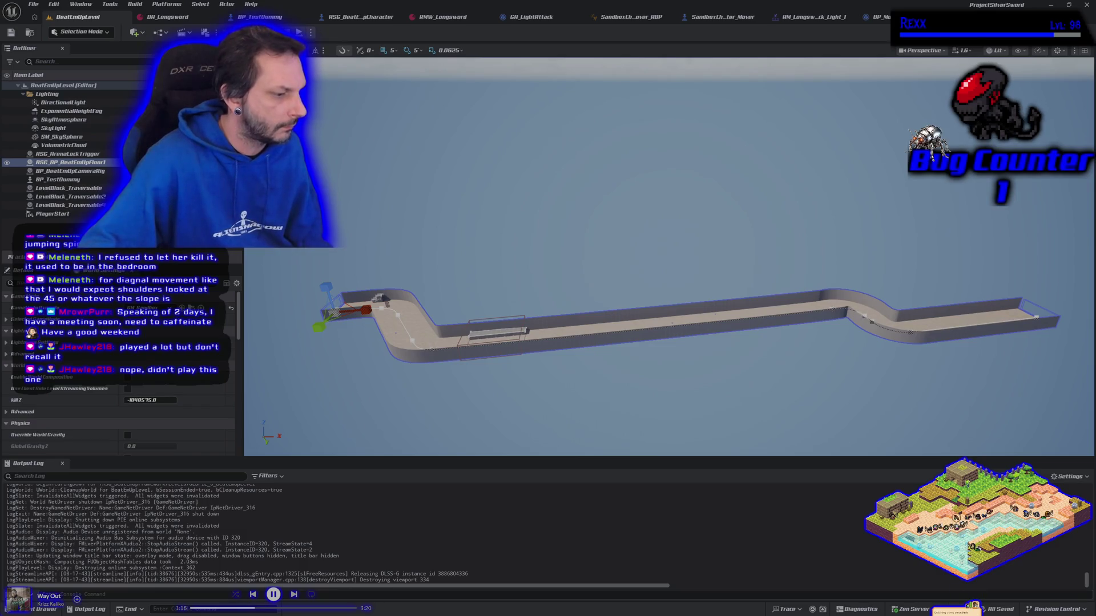
key(alt+Tab)
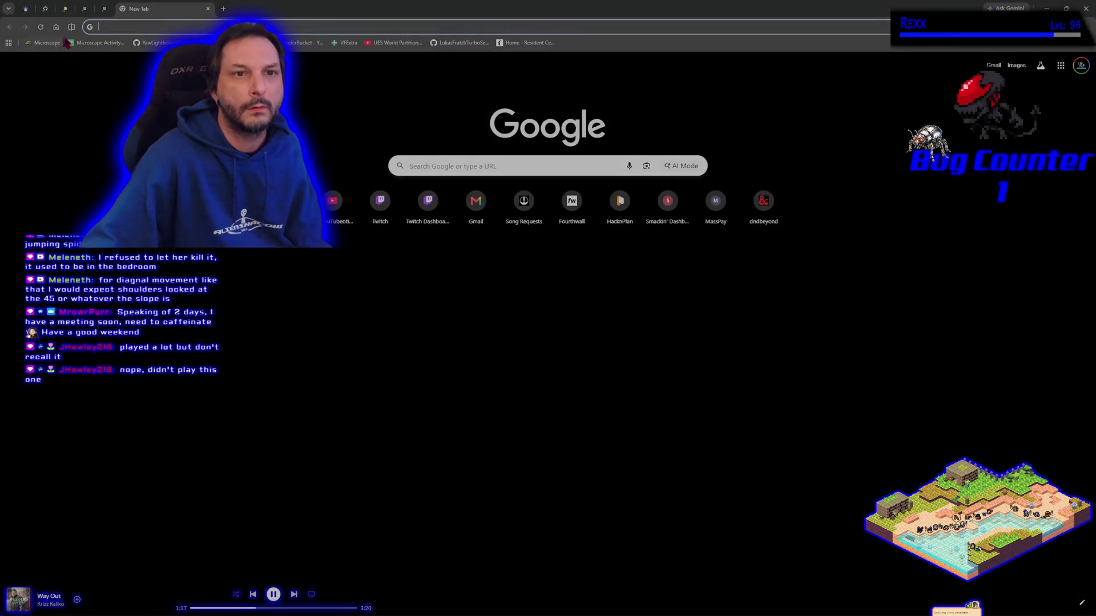
click(65, 8)
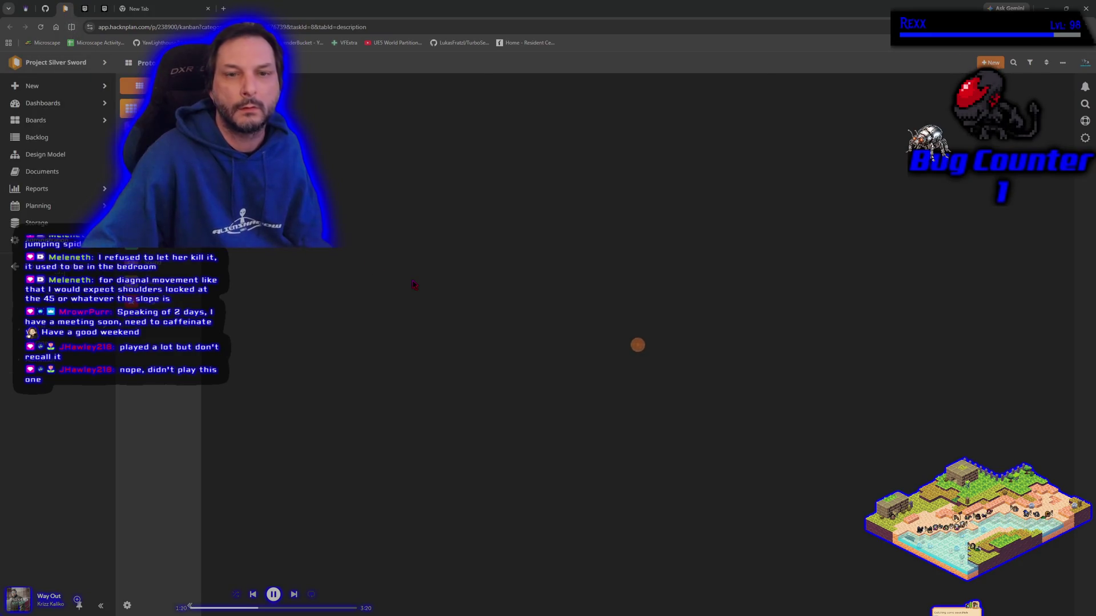
Step: Open the #11 Combat task and begin a new comment on it
click(418, 121)
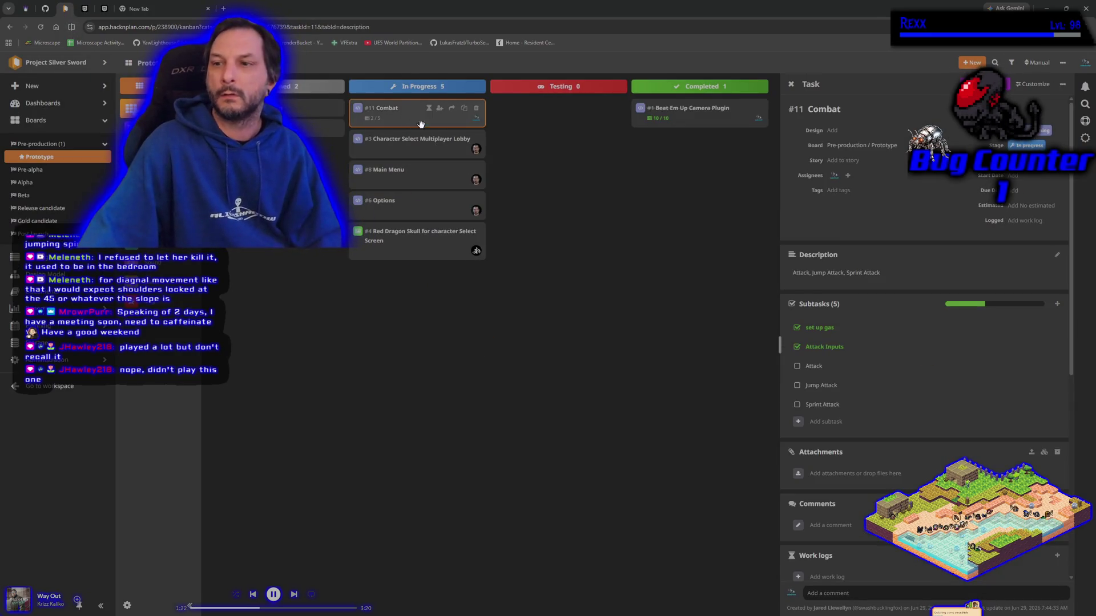
scroll(868, 440, down, 2)
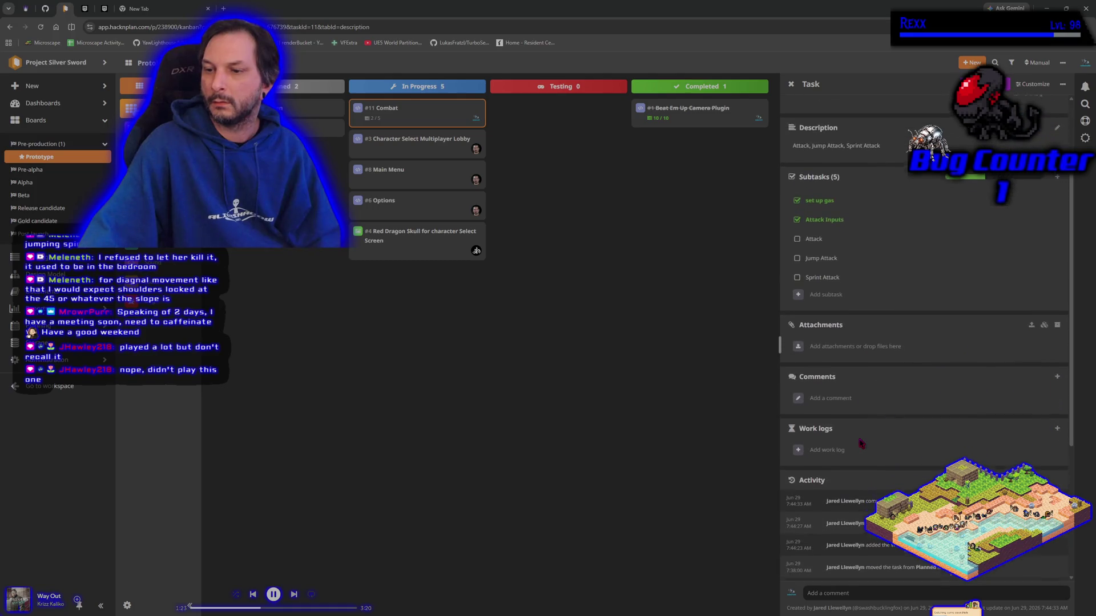
click(834, 398)
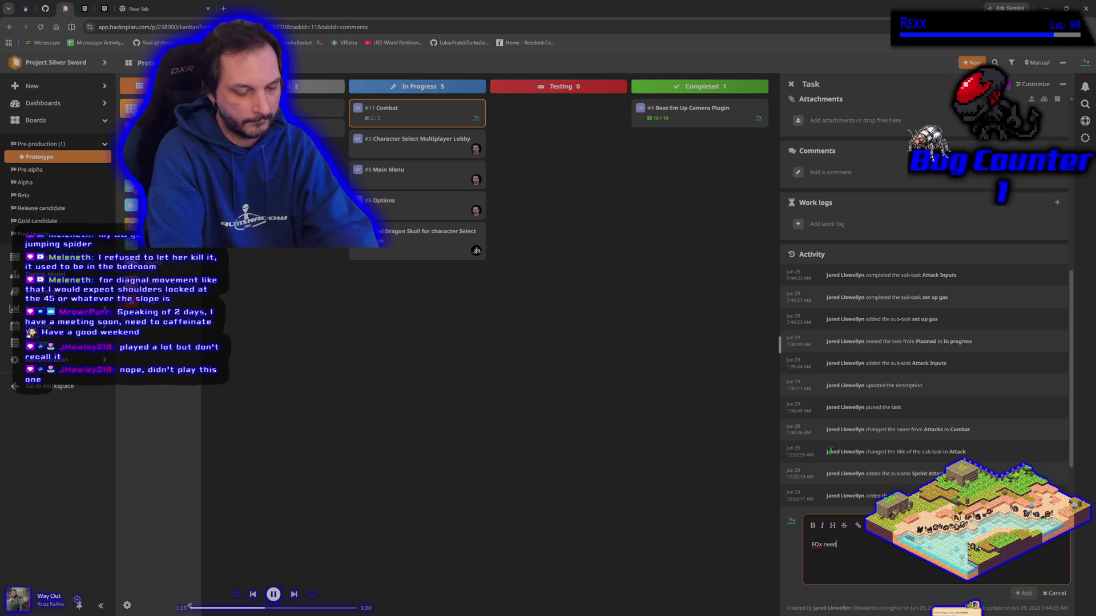
Step: Write 'options' followed by '1. Root Motion' and '2. Mover VS Standard UE Movement'
key(ctrl+BackSpace)
key(ctrl+BackSpace)
key(ctrl+BackSpace)
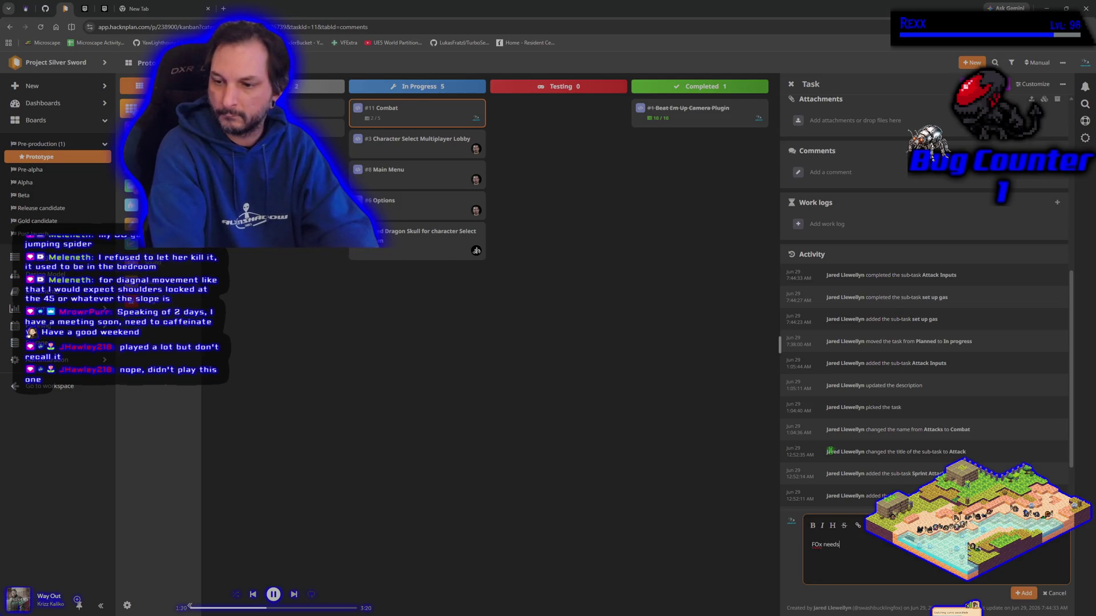
text(options:)
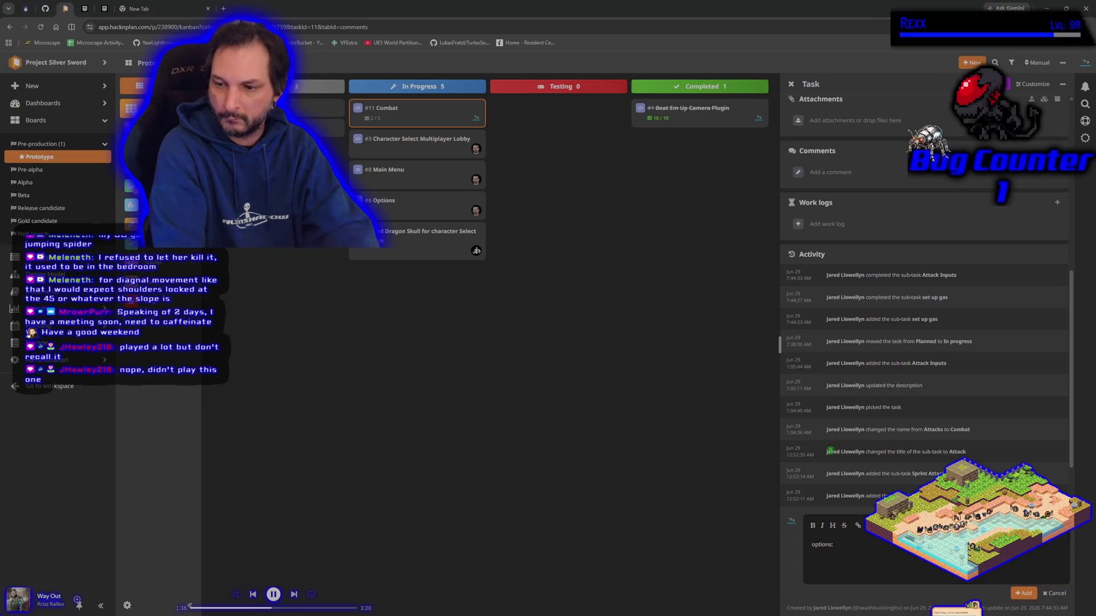
click(862, 559)
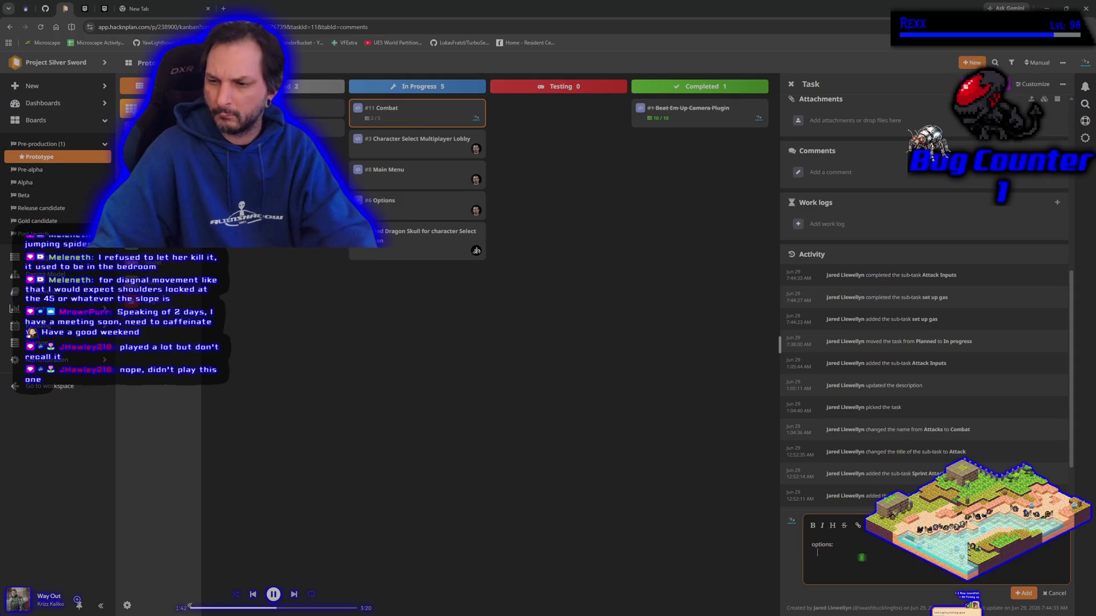
text(1.)
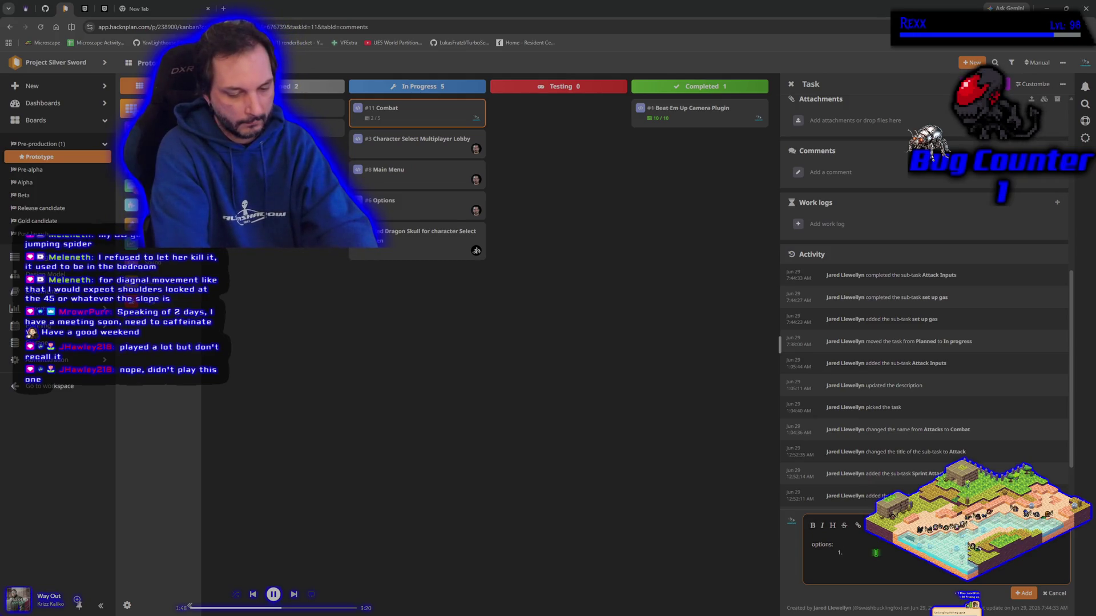
text( Root)
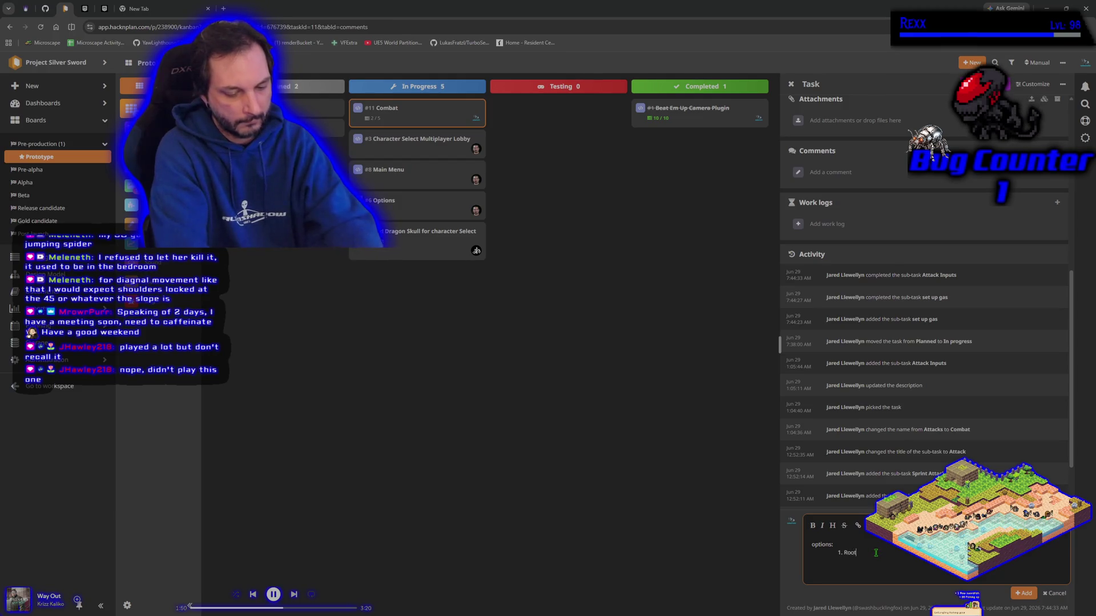
text( Motion vs in place a)
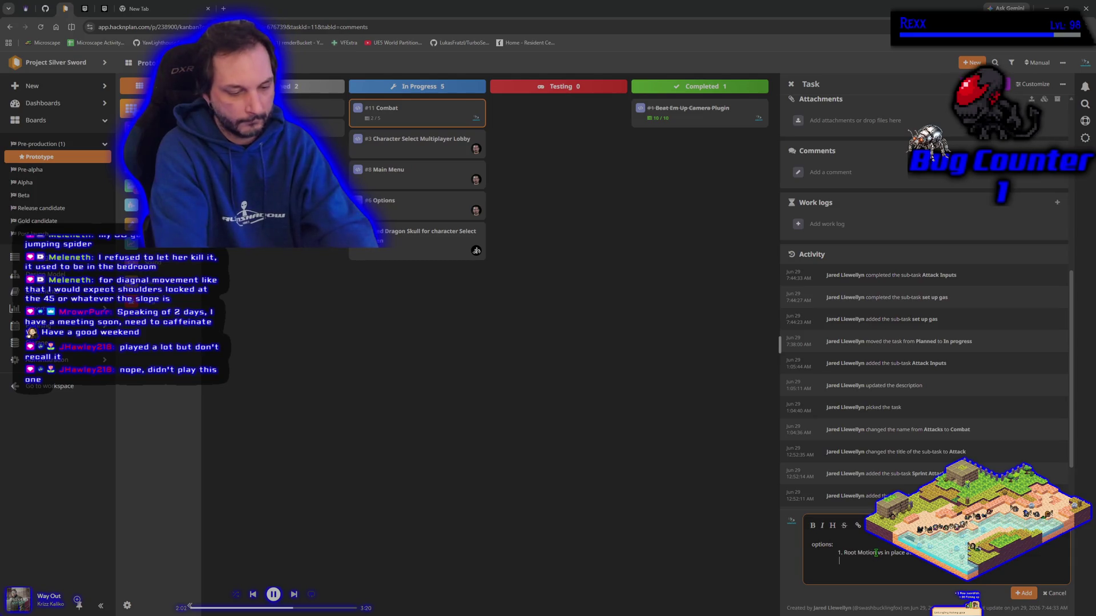
text(2.)
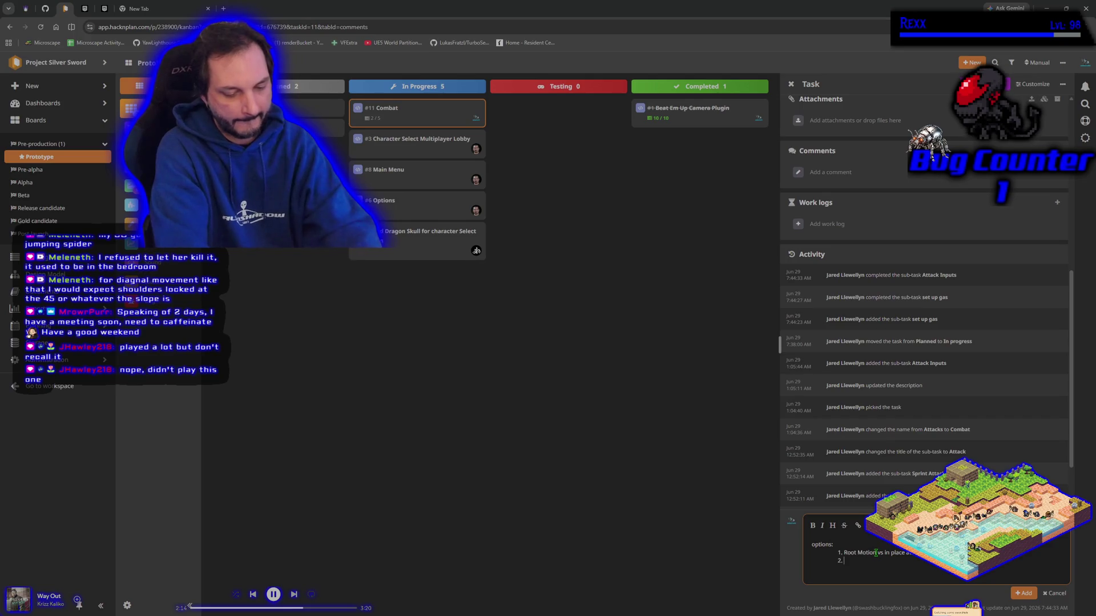
text(Mover VS)
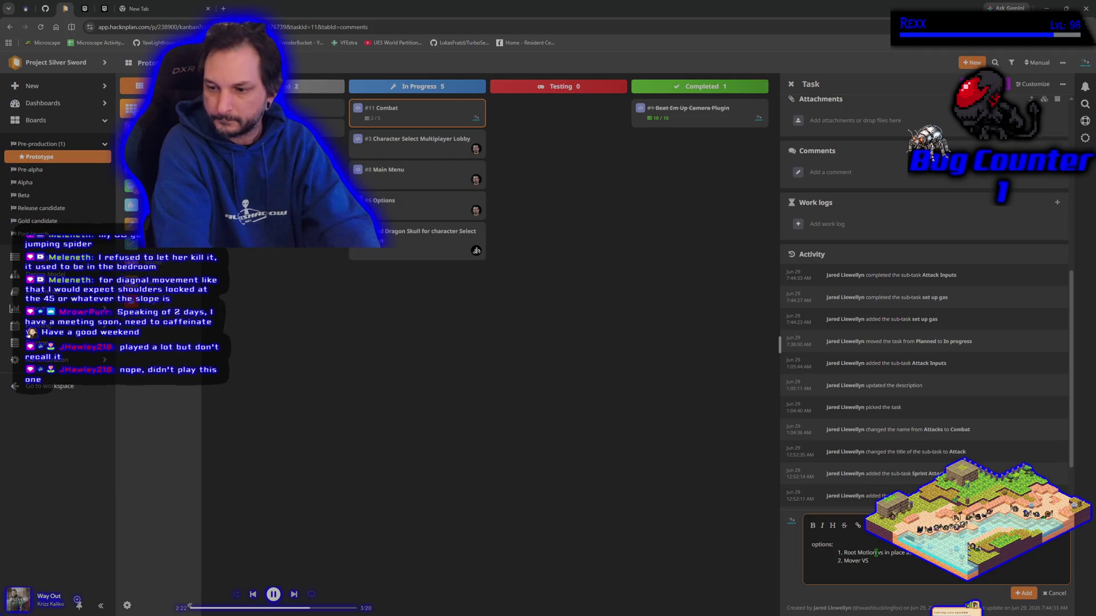
text( Stan)
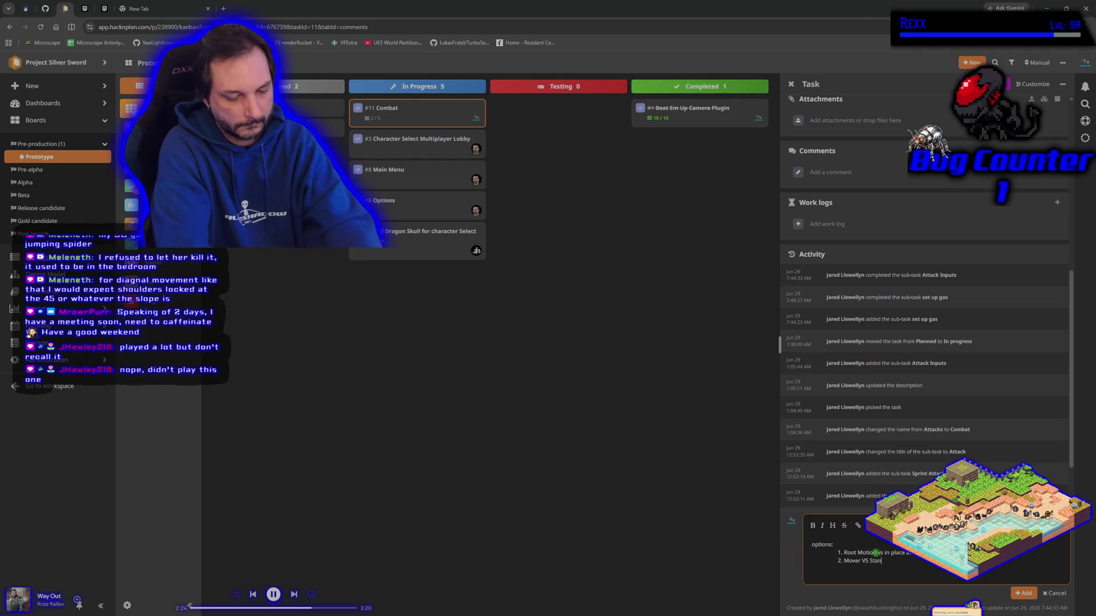
text(dard UE Moveme)
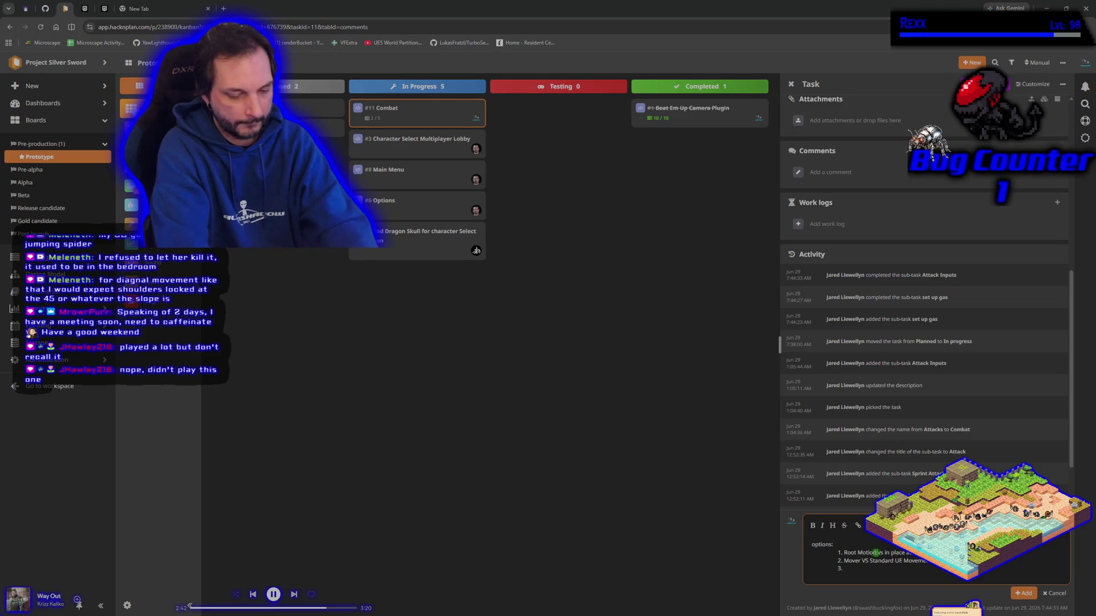
Step: Add option 3 '2d attacks directional facing vs 1d attacks + stafe up and down' and post the comment
text(U)
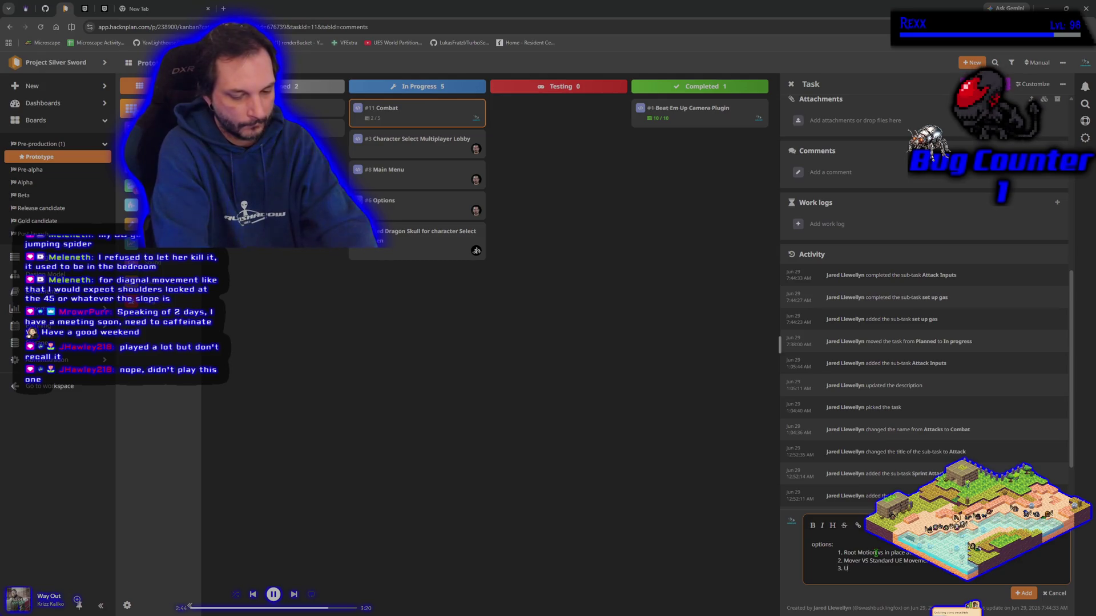
text(p and down strafe vs)
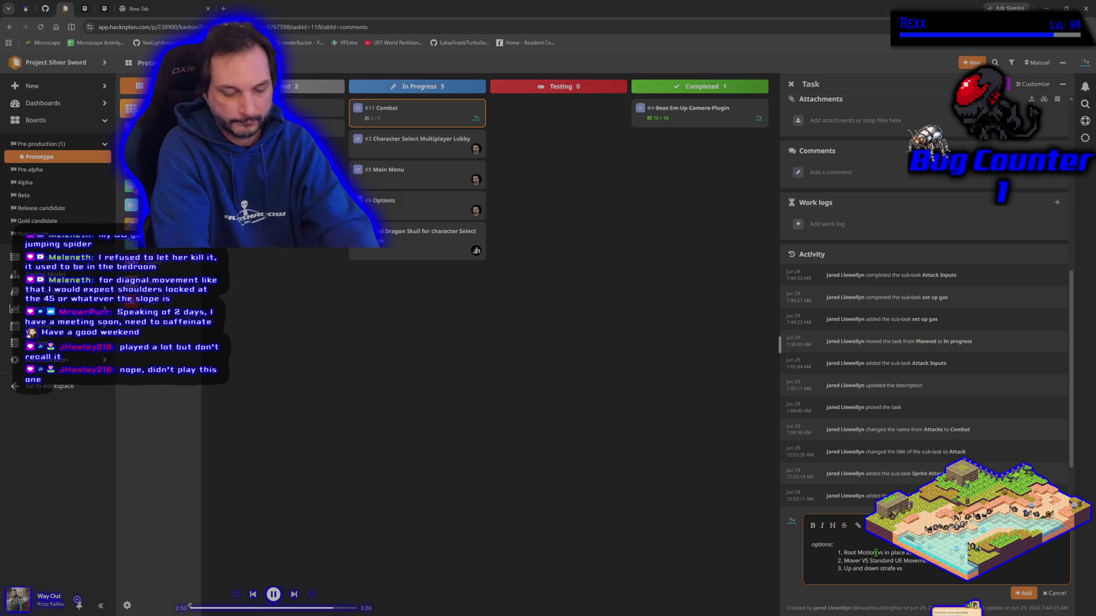
text( all d)
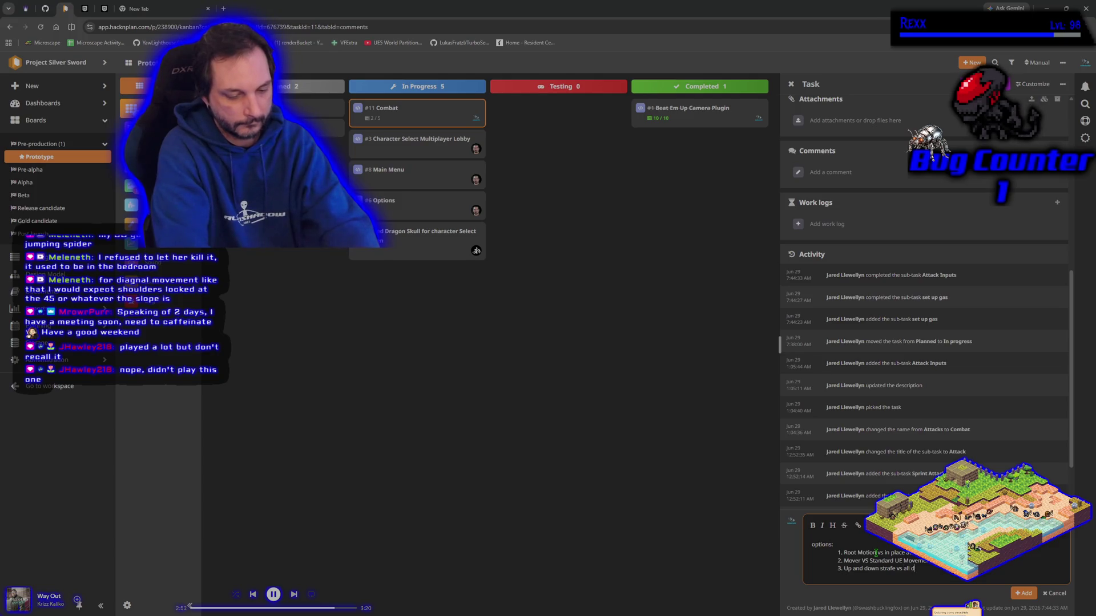
text(tions)
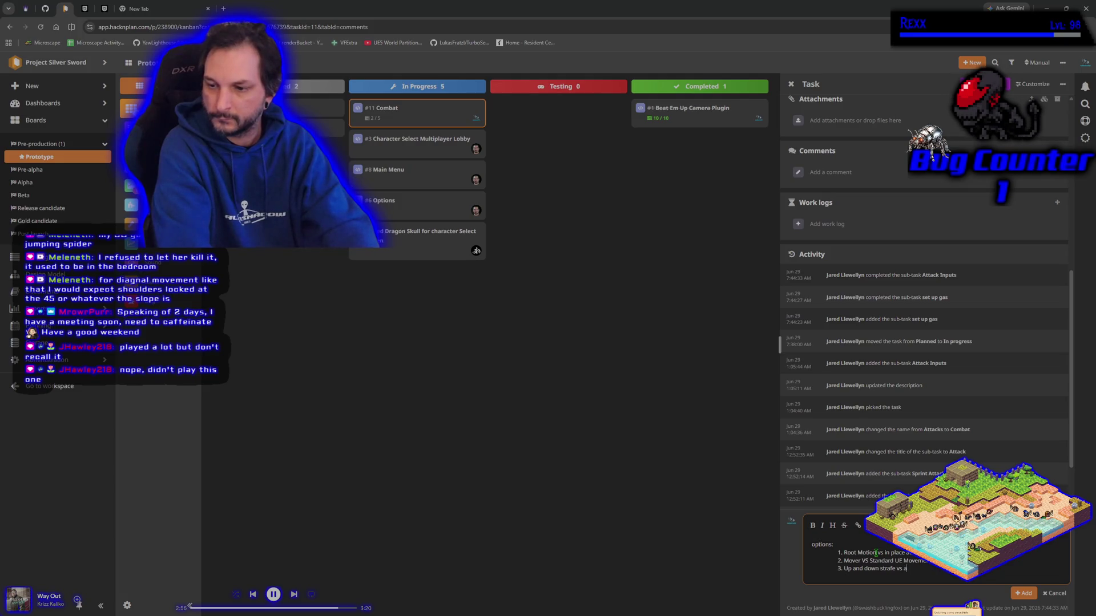
text(irecti)
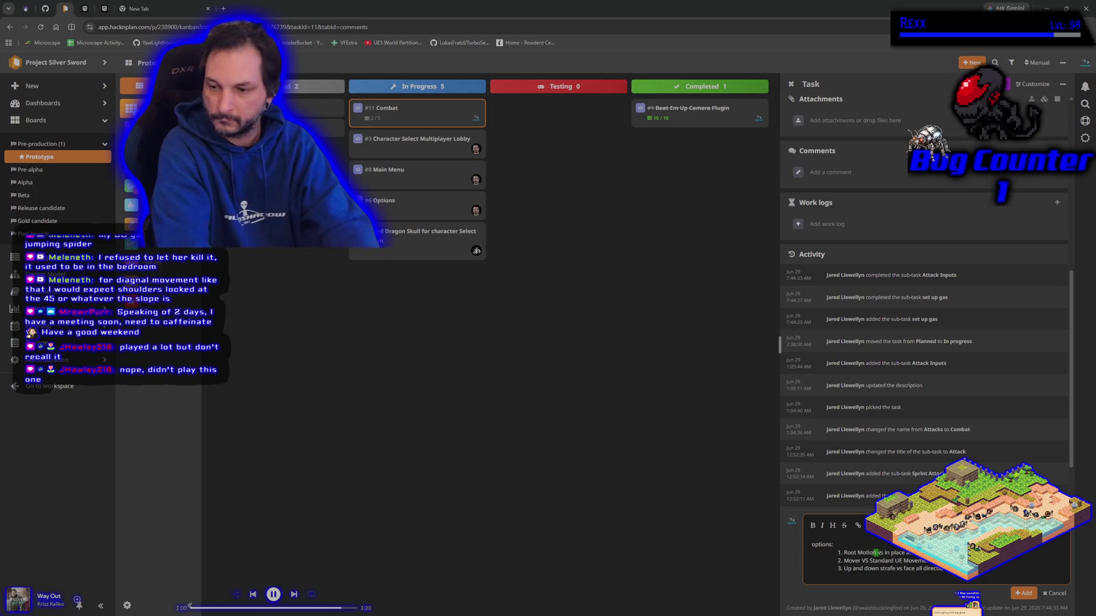
key(ctrl+BackSpace)
key(ctrl+BackSpace)
key(ctrl+BackSpace)
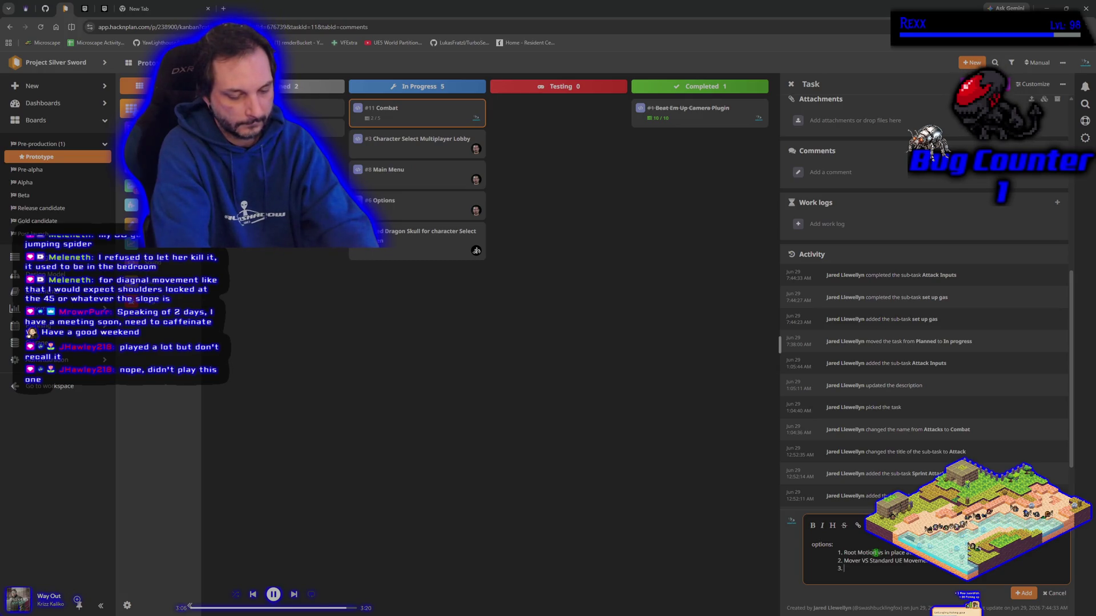
text(d vs 1d a)
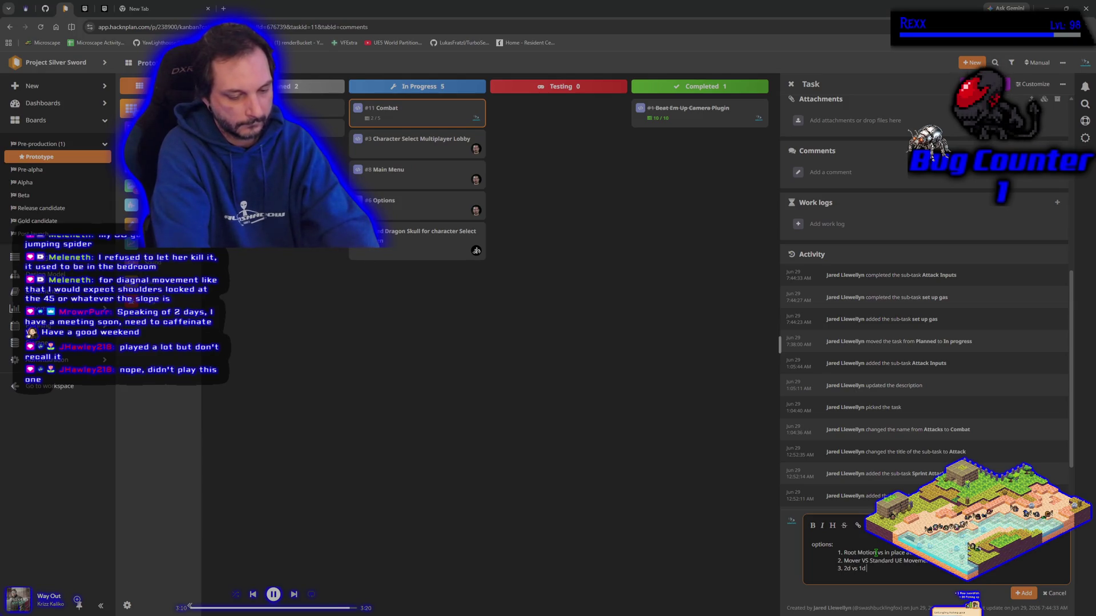
text(ttacks)
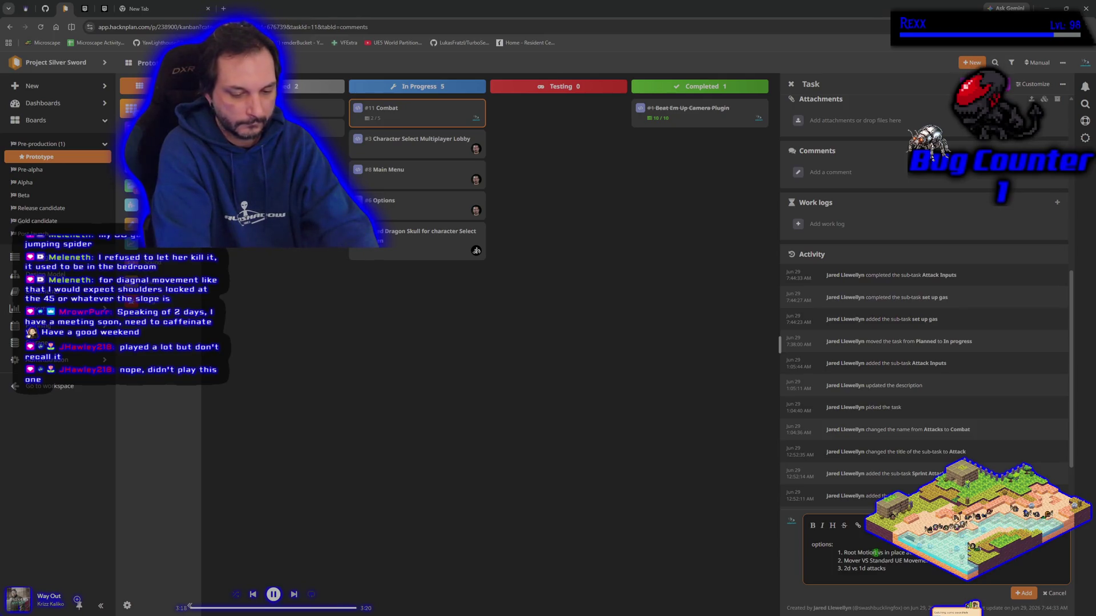
text( + stafe up and )
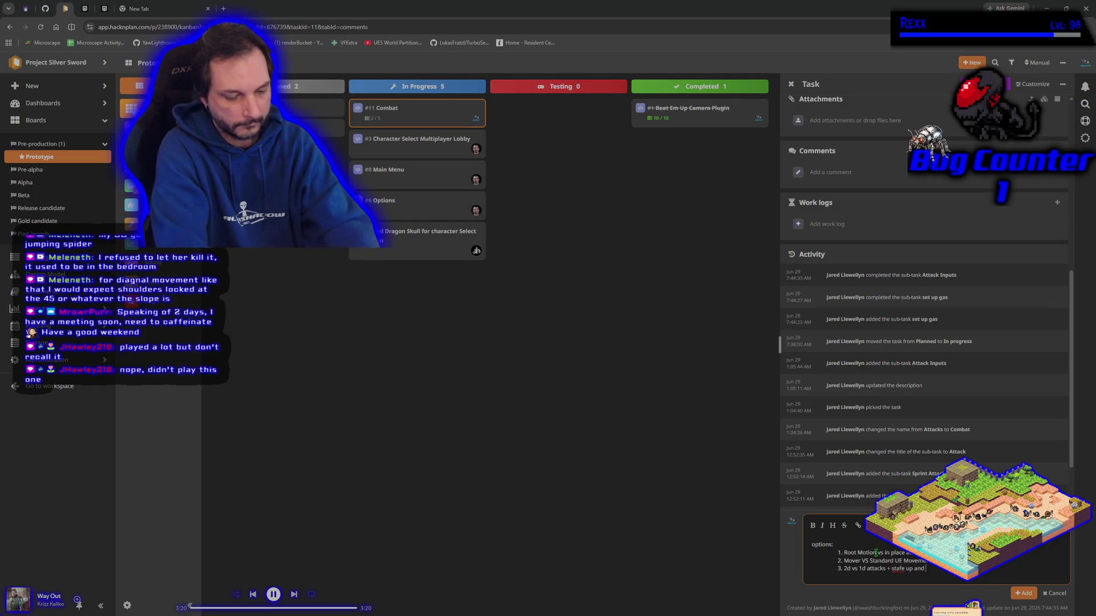
text(down)
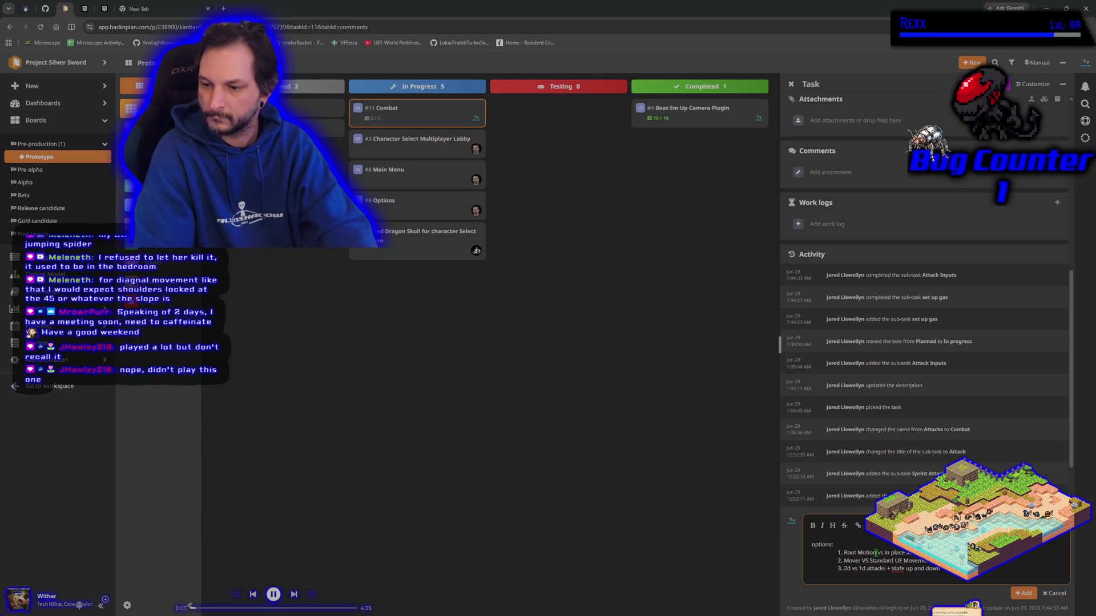
text(directional)
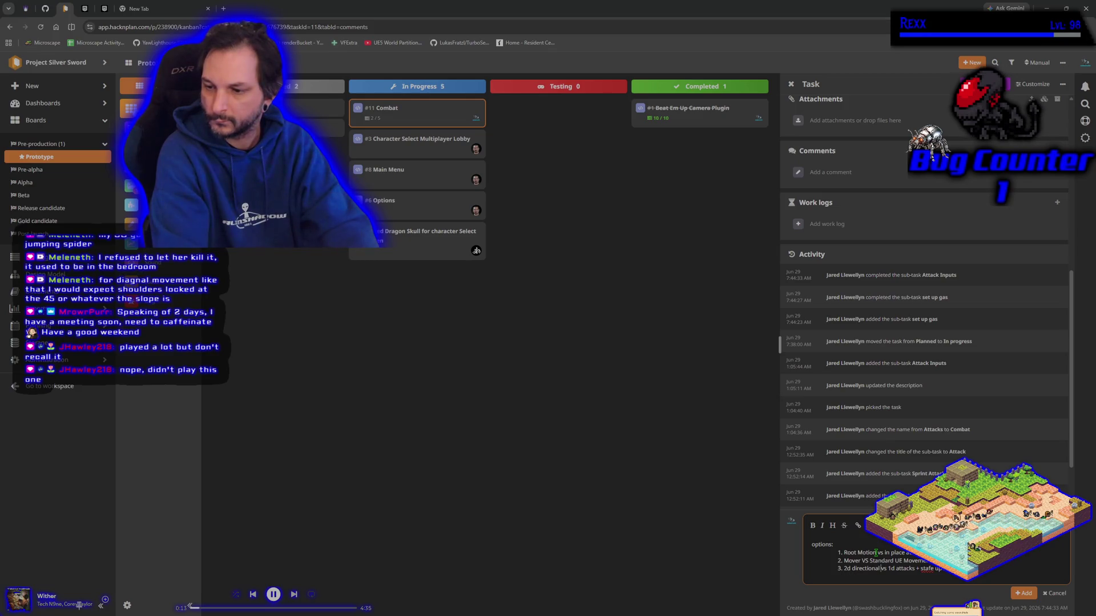
text( attacks)
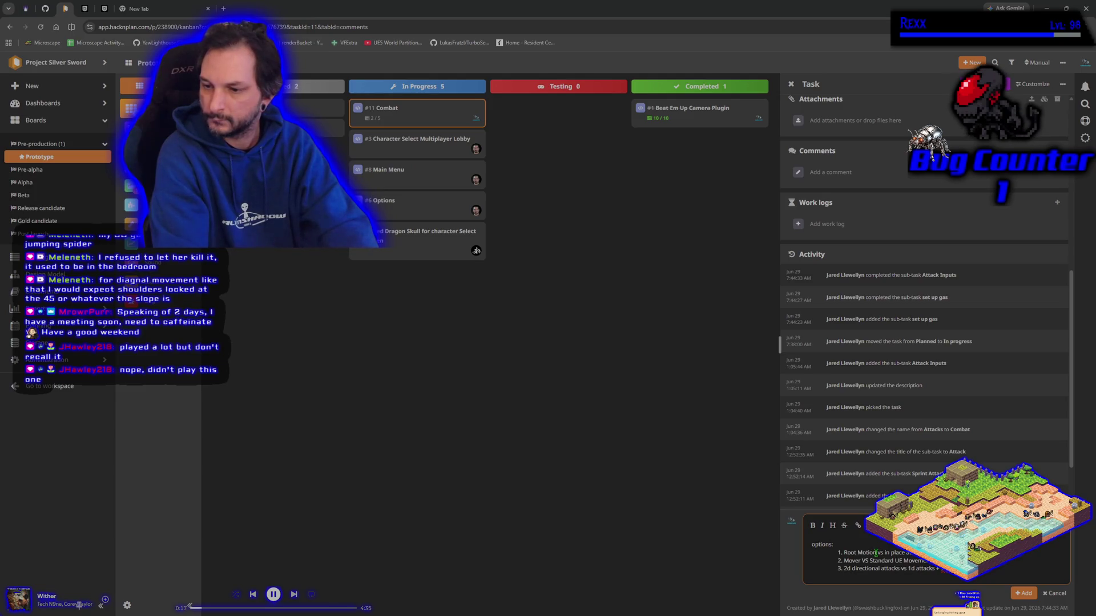
text(tafe up)
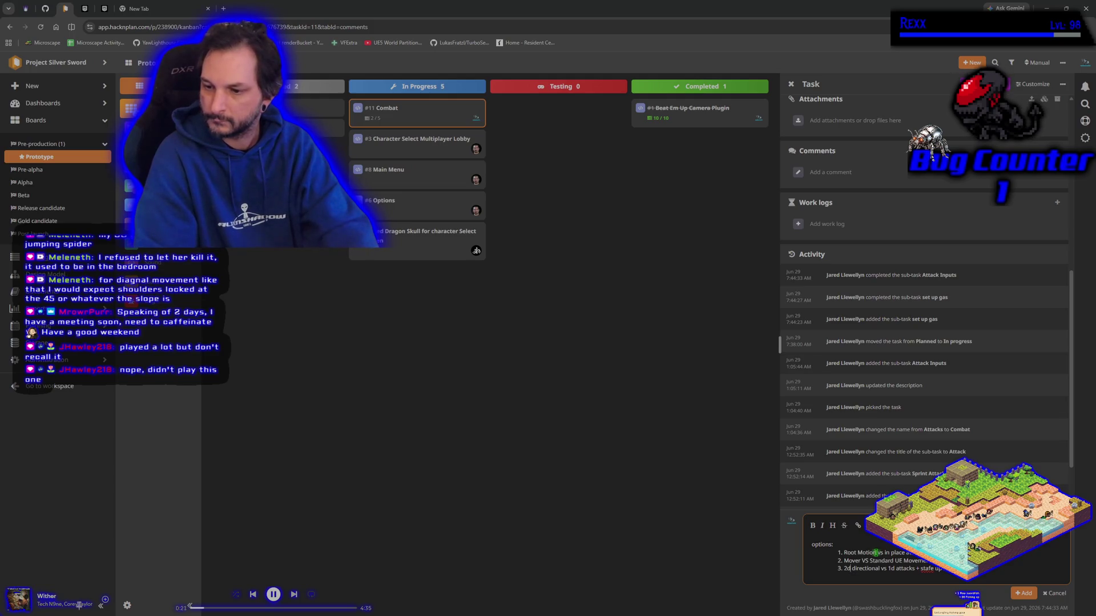
text(attacks)
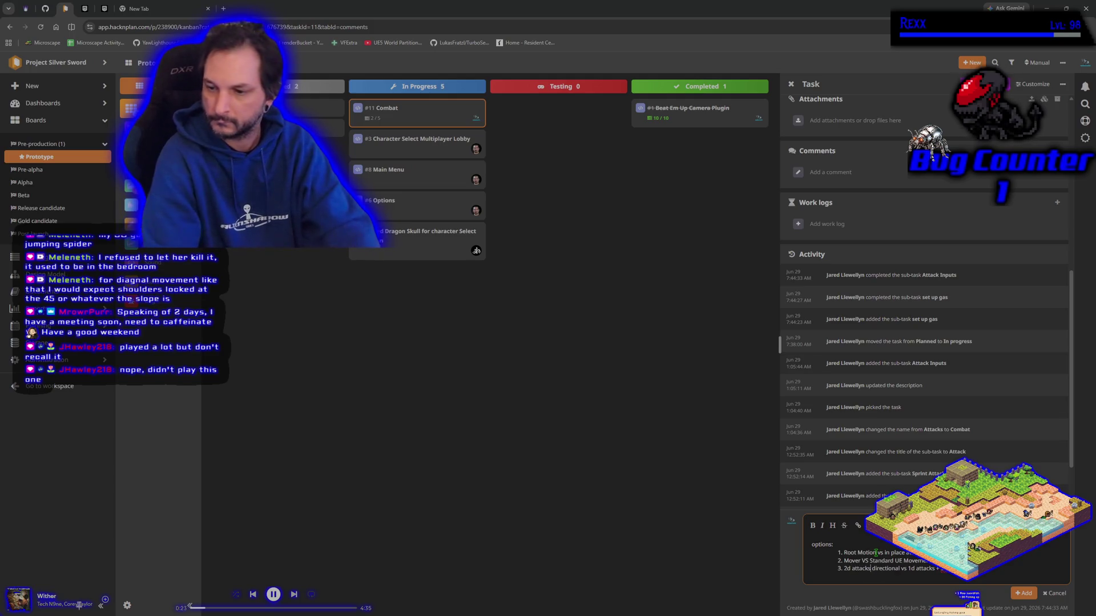
key(ctrl+Right)
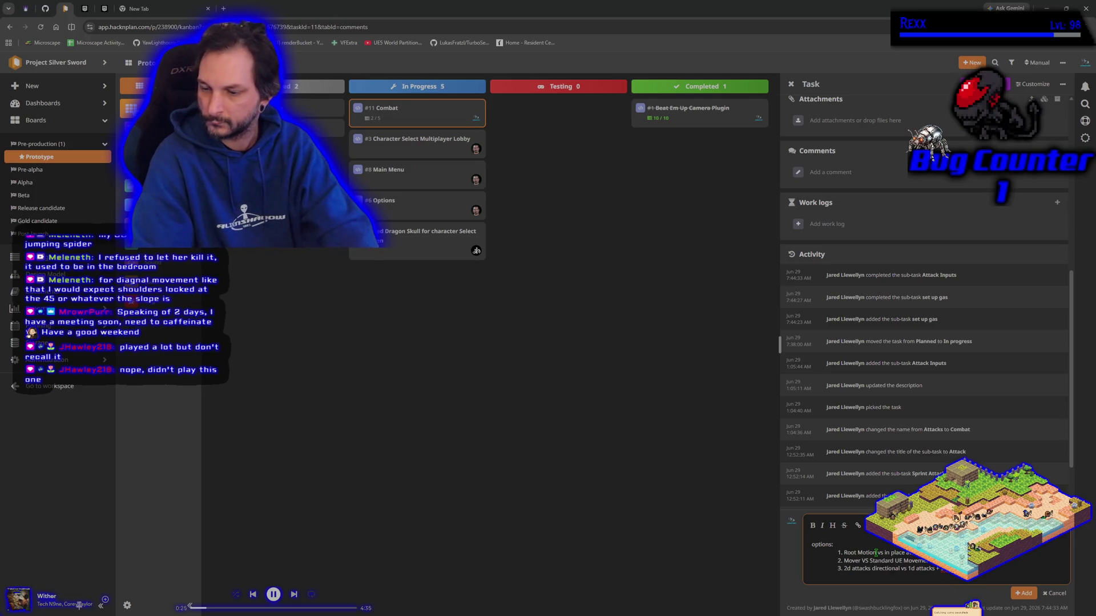
text(facing)
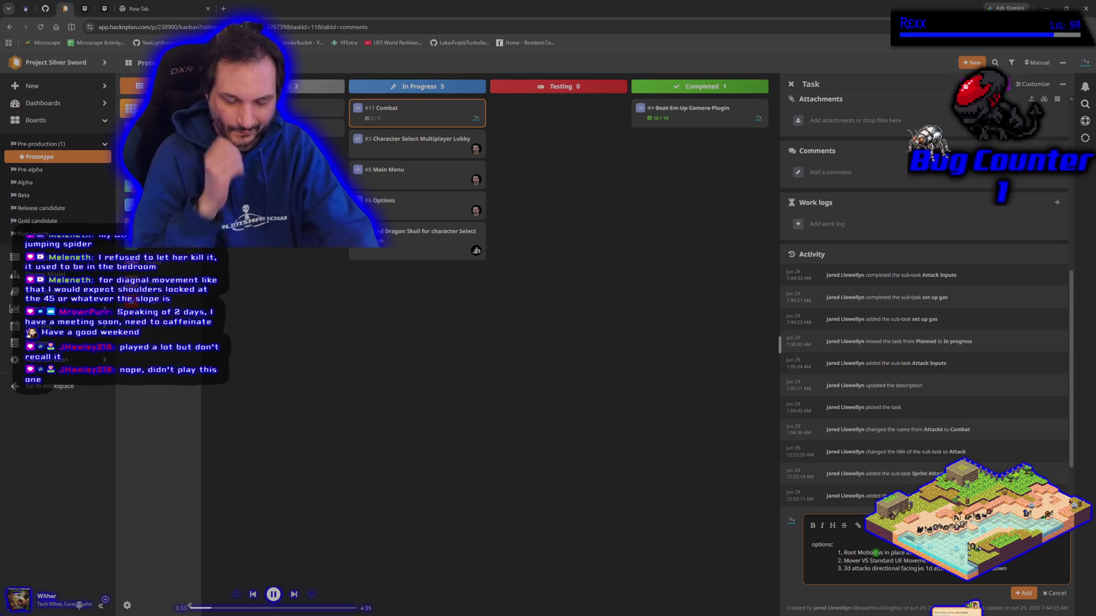
click(1025, 594)
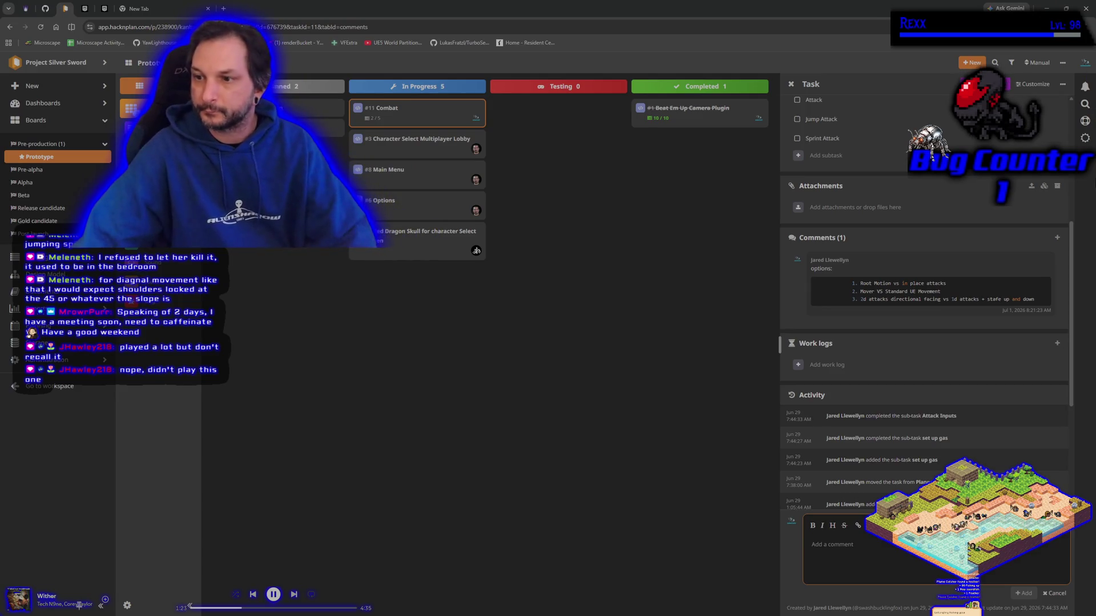
Step: Bring up the context menu over the posted three-option Combat task comment
right_click(904, 296)
Step: Revise the comment's third option to weigh 2d directional versus 1d attacks, then save it
click(888, 301)
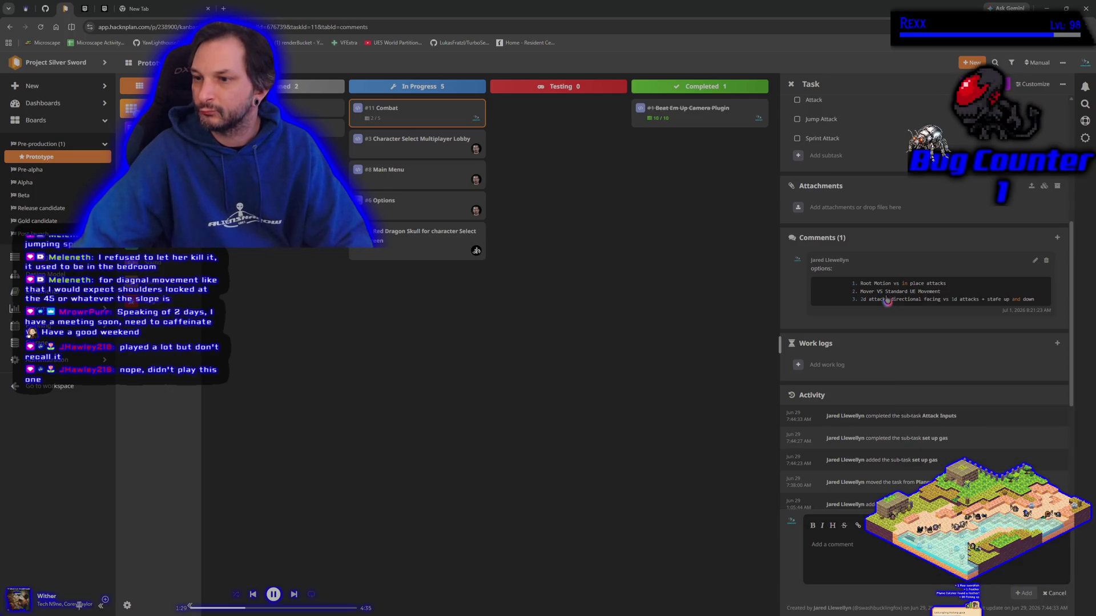
click(1033, 266)
mouse_move(1022, 316)
mouse_down()
mouse_move(901, 316)
mouse_move(819, 286)
mouse_up()
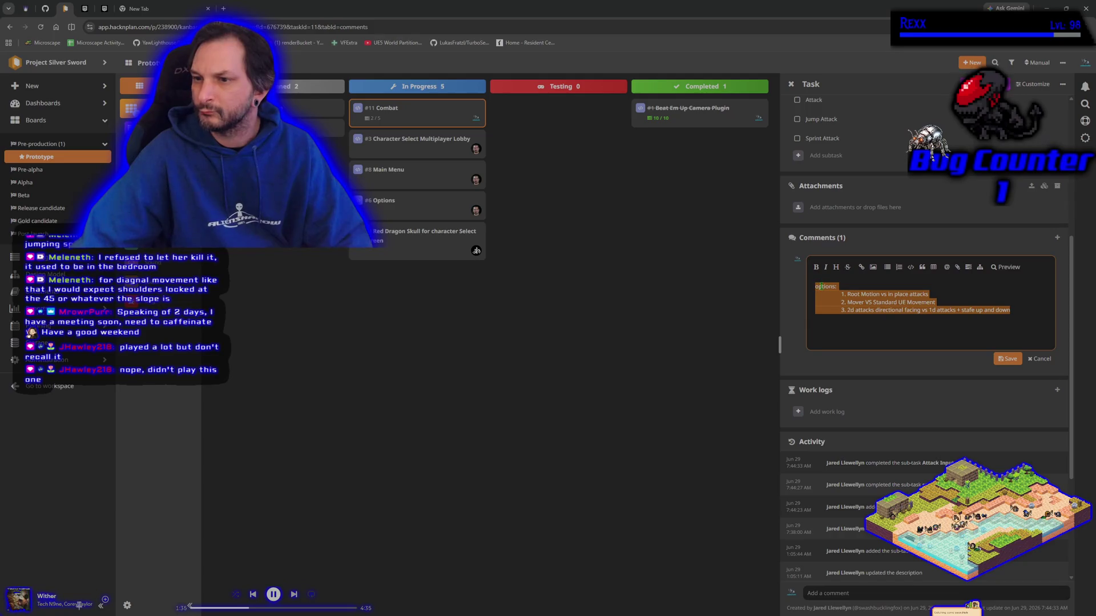
right_click(819, 286)
click(845, 342)
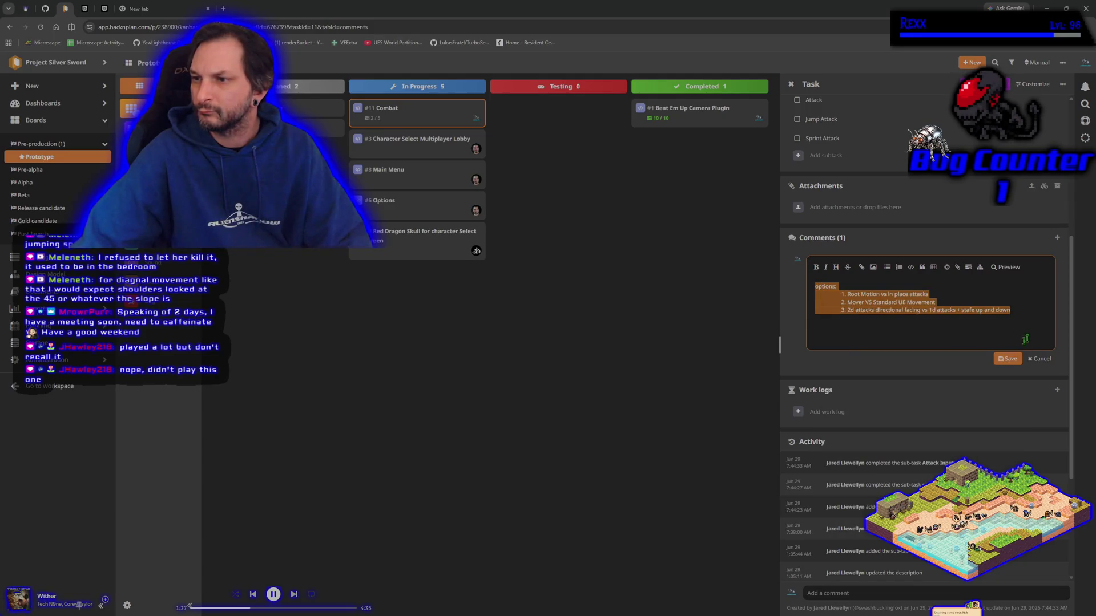
click(1007, 359)
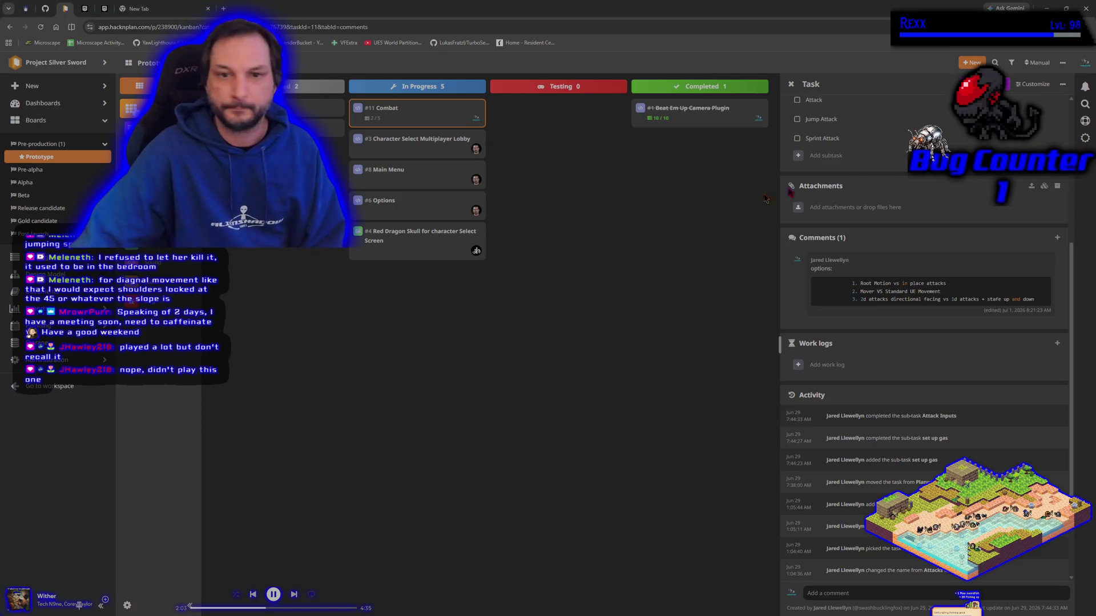
Step: Close Chrome, the Unreal Editor and Rider, leaving the AlienShadow Games logo screen
click(1086, 9)
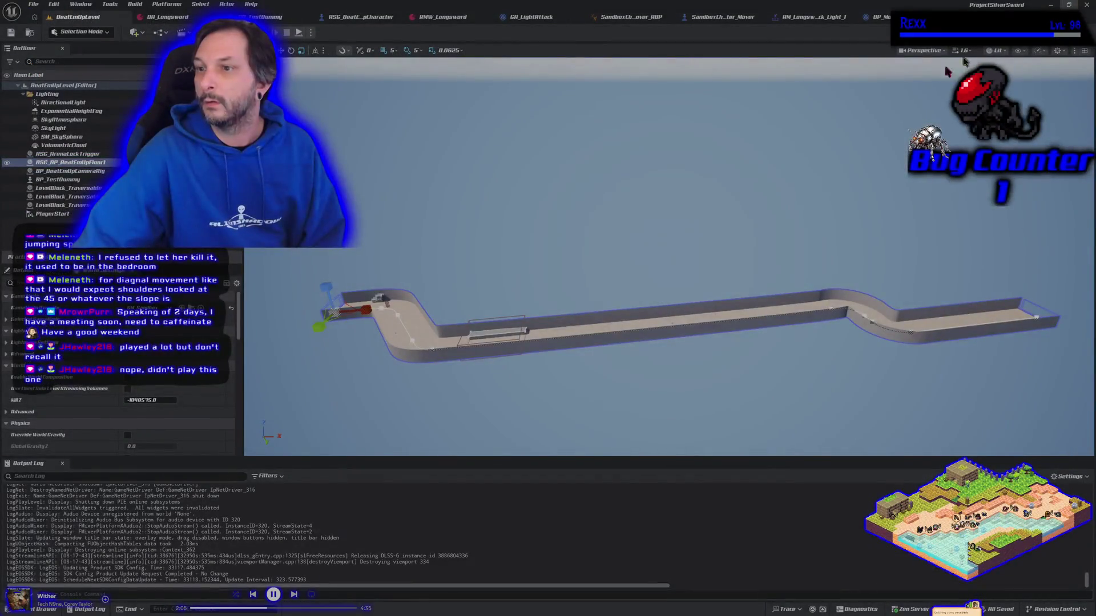
scroll(639, 274, up, 5)
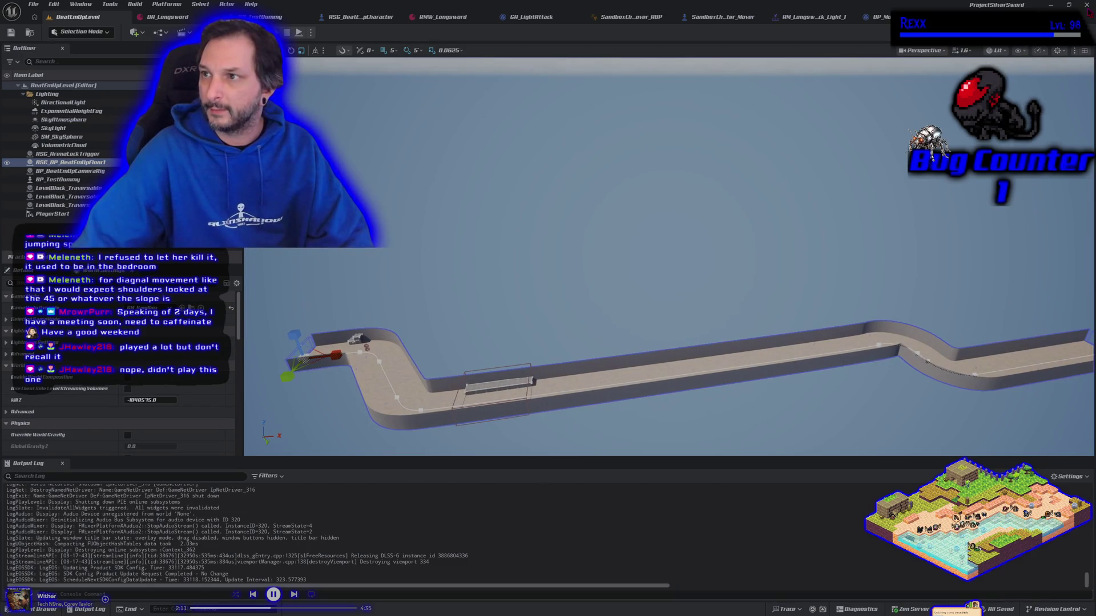
click(1088, 10)
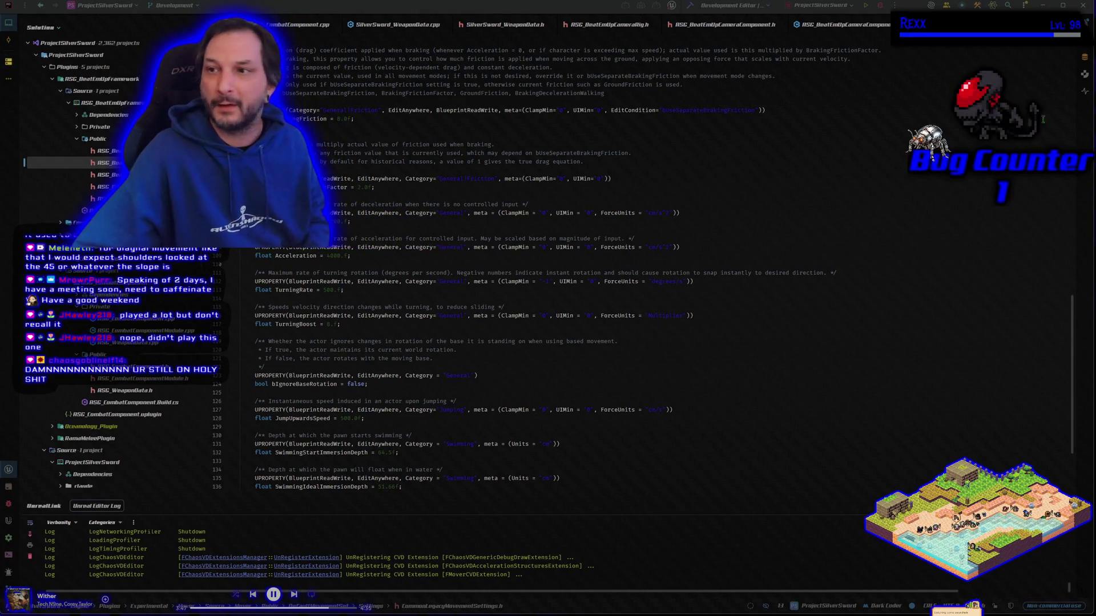
click(1083, 5)
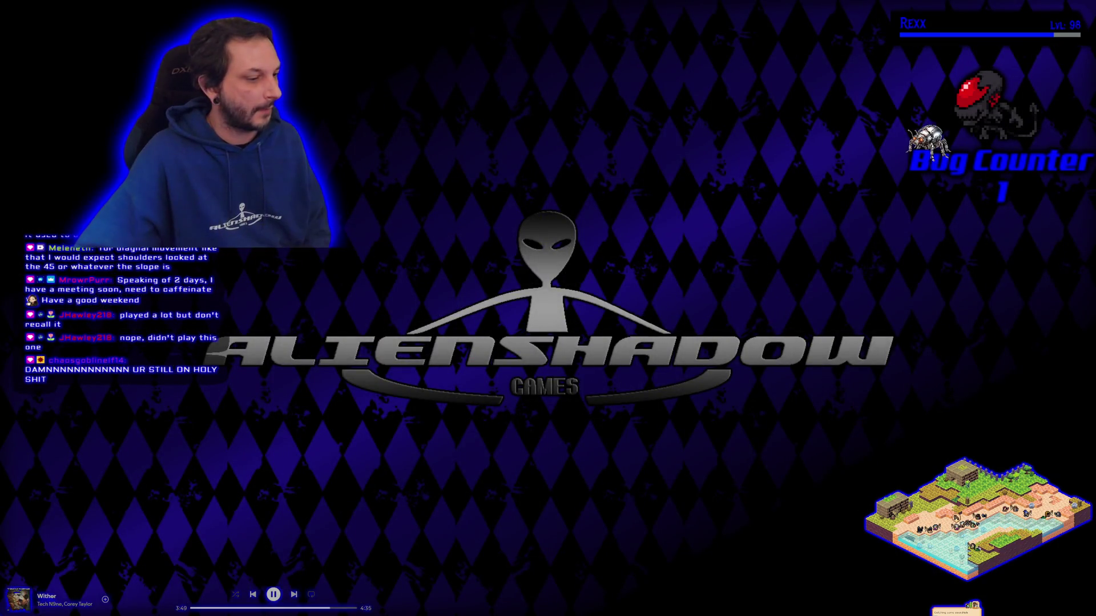